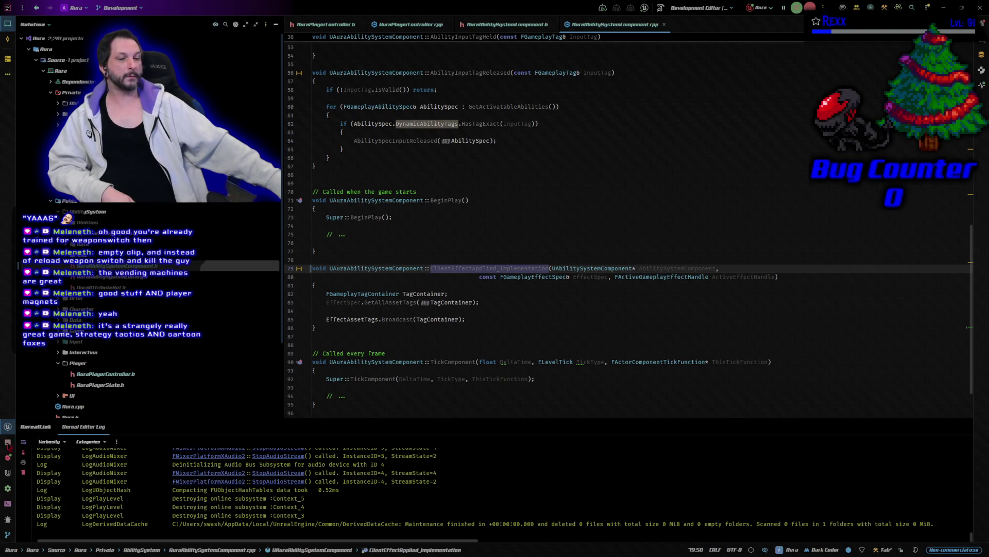
Set the play options for StartupMap to 1 player and choose a Net Mode.
key(alt+Tab)
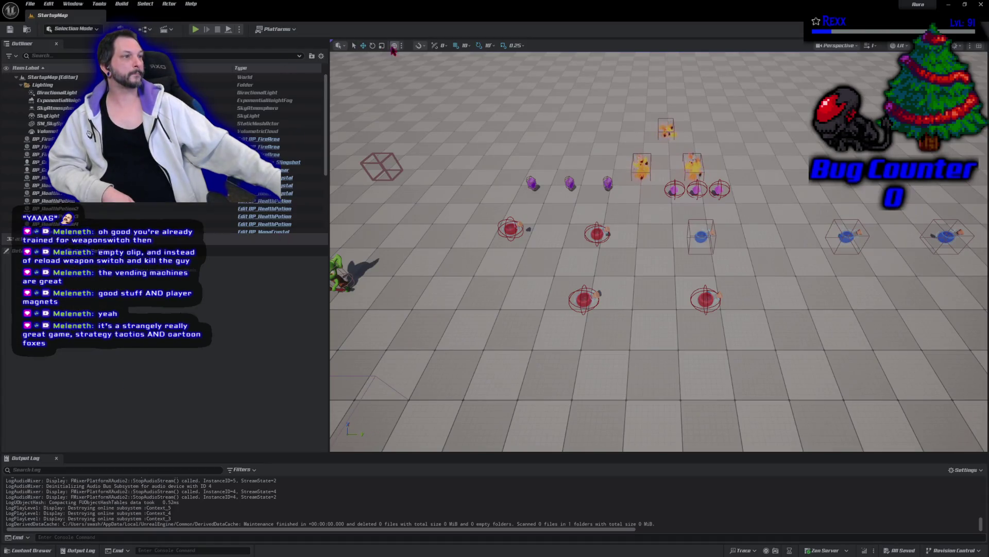
click(239, 29)
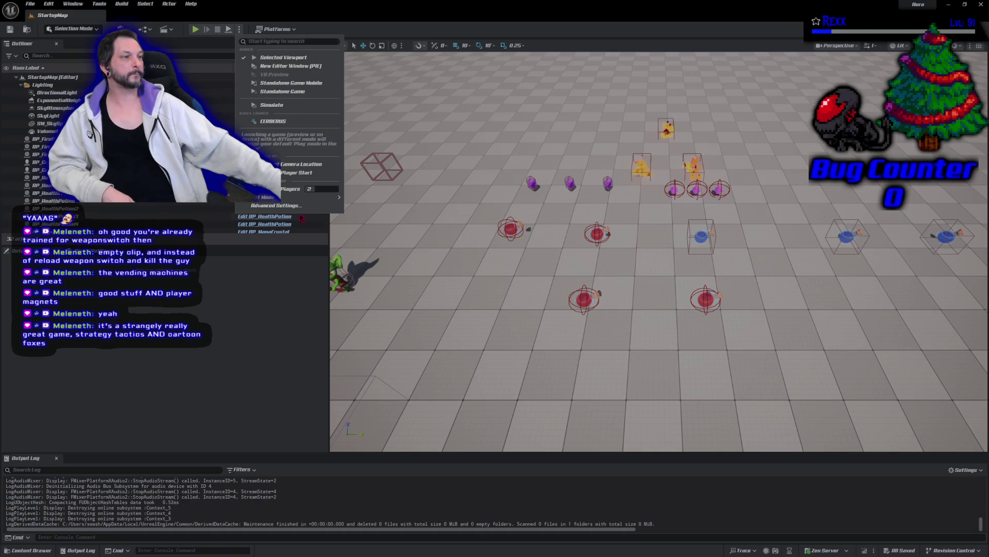
click(322, 189)
text(1)
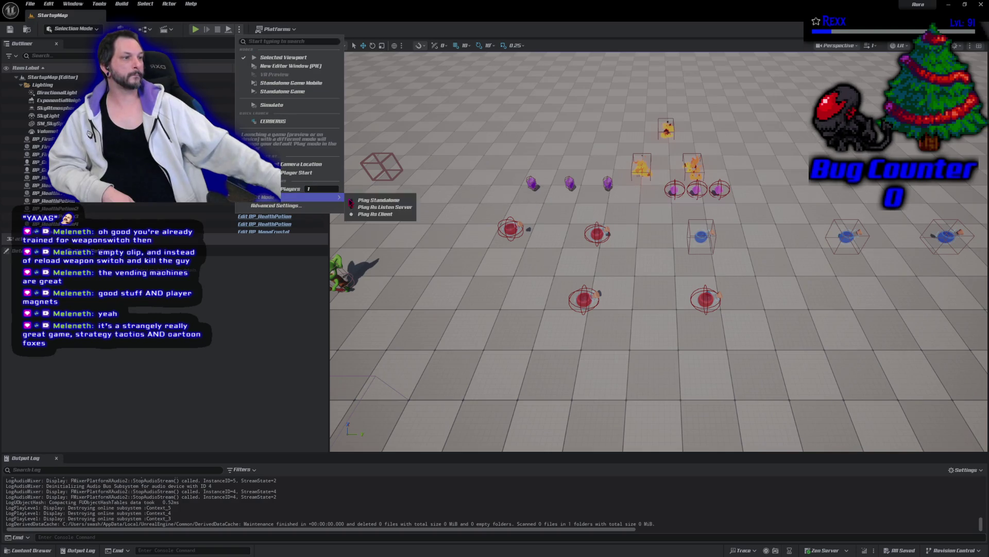
click(371, 201)
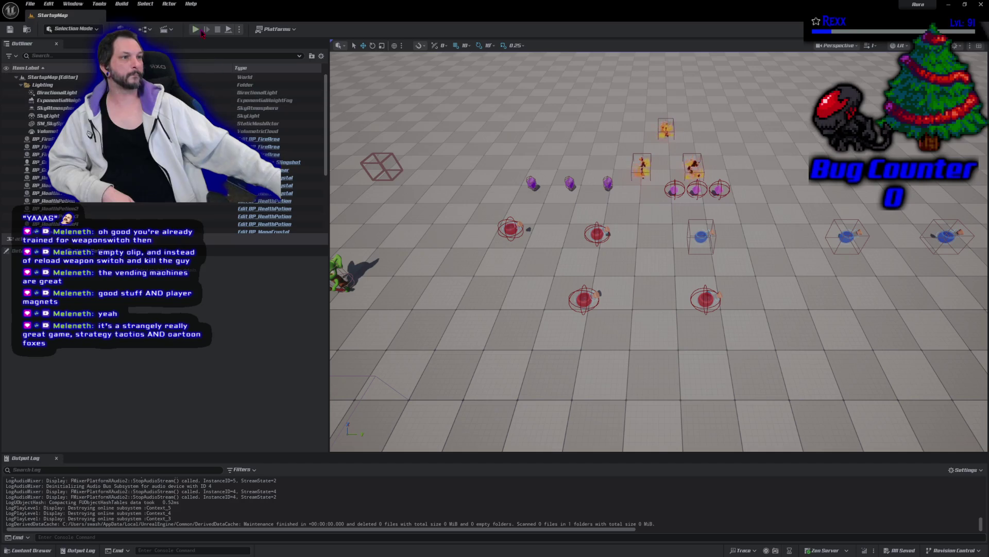
Play-test the map, move the character toward the health potion, then stop the session.
key(alt+p)
click(717, 152)
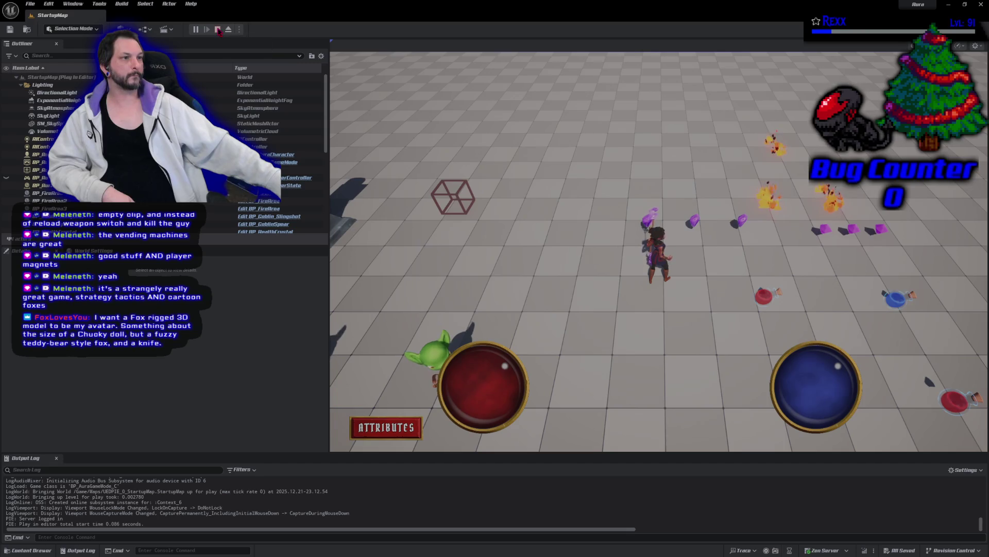
click(217, 29)
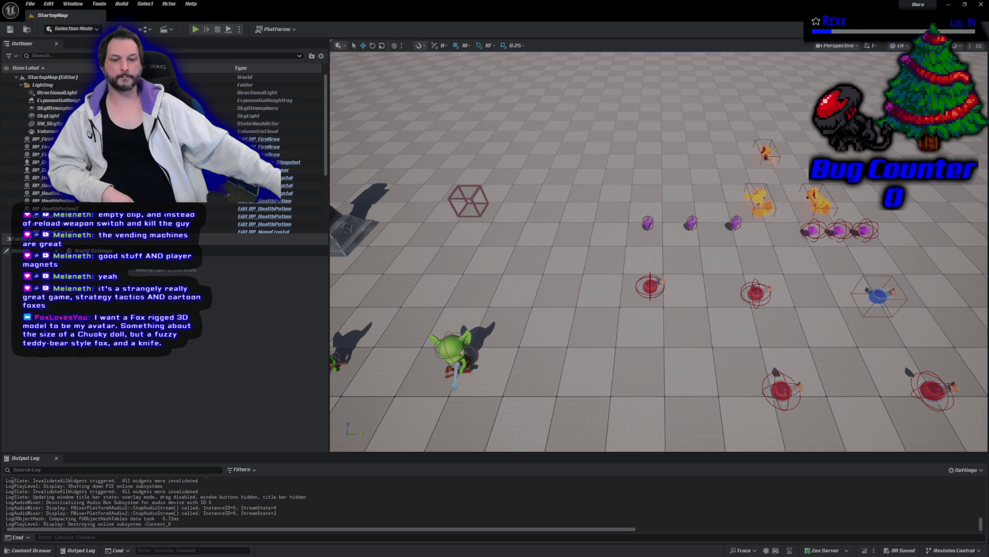
Commit the five changed files to Development as 'Code Clean Up', push to origin, and close GitHub Desktop.
key(alt+Tab)
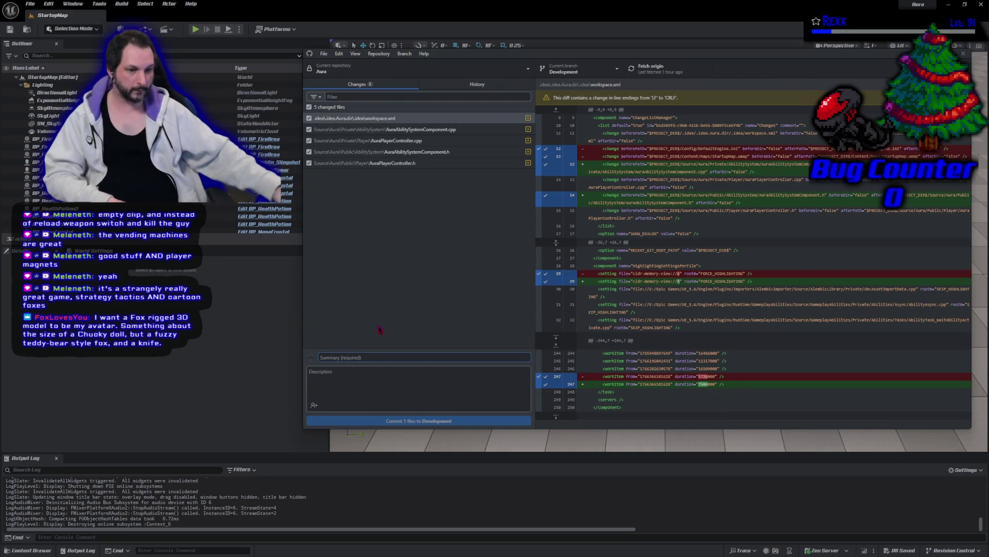
text(Code C)
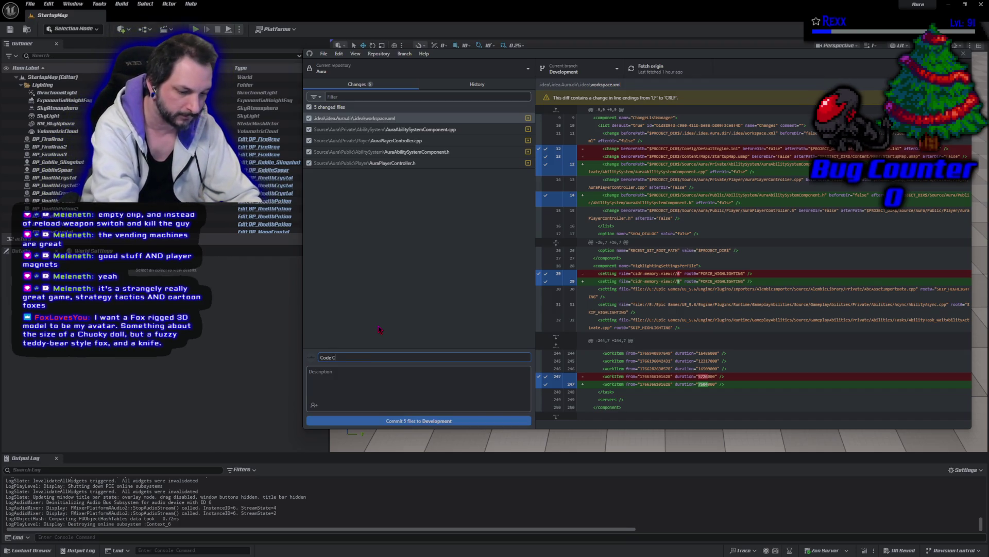
text(lean Up)
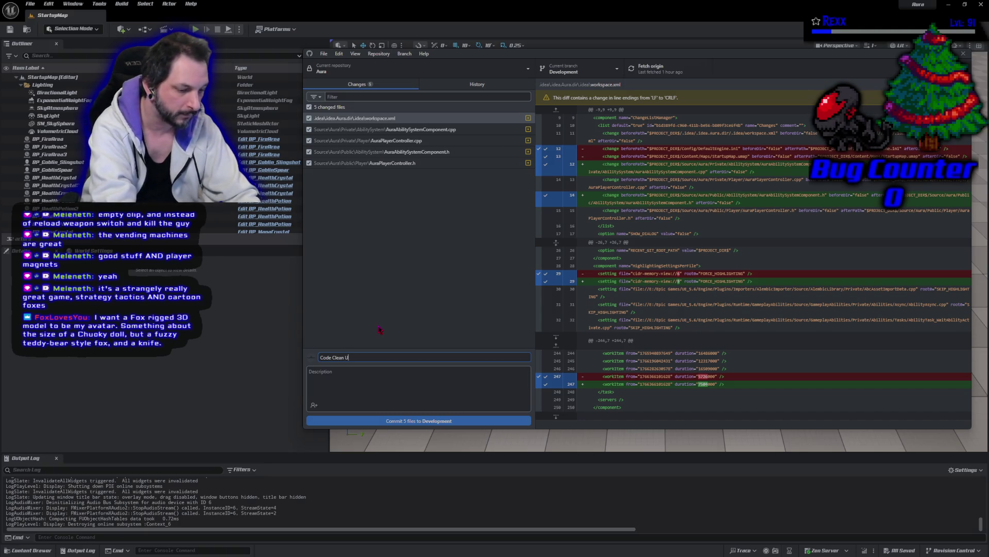
click(449, 421)
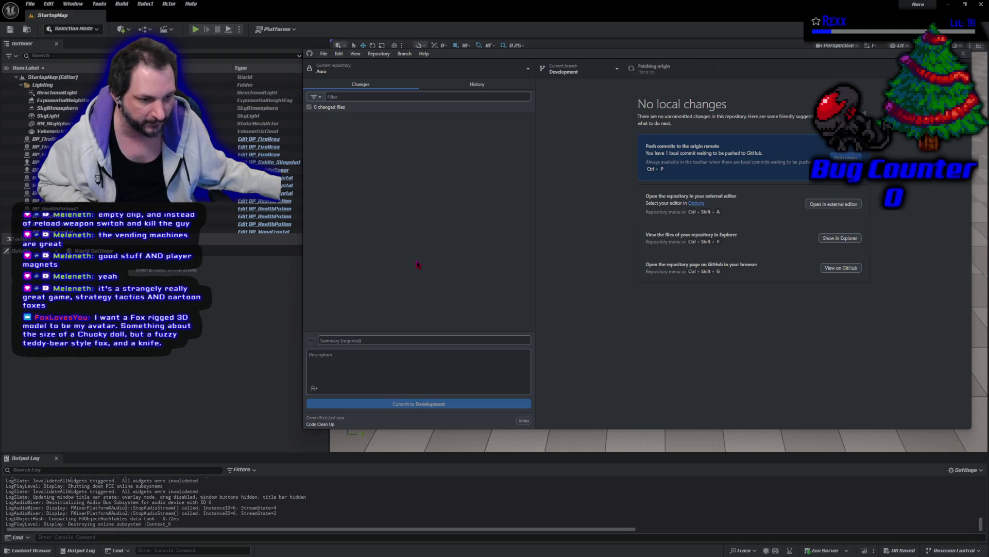
click(837, 157)
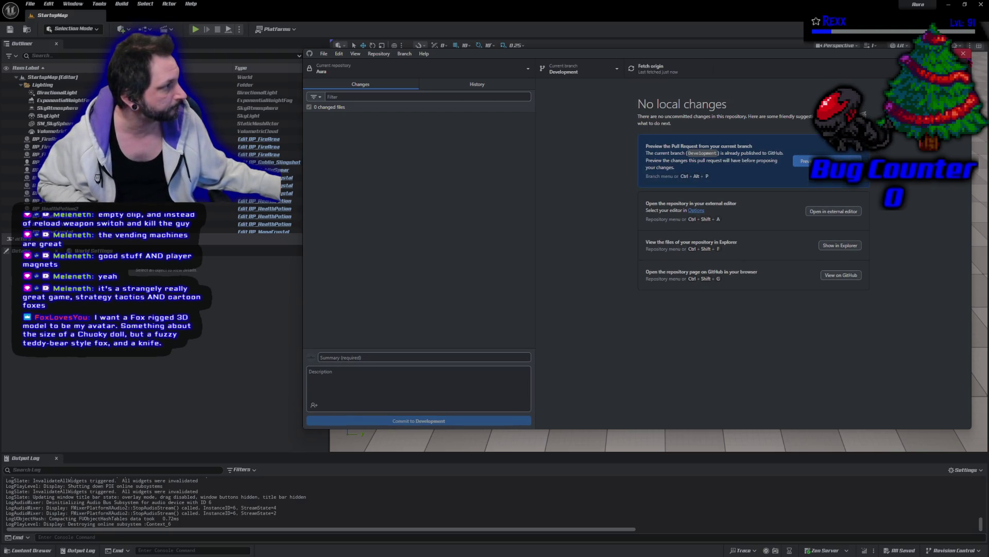
click(963, 54)
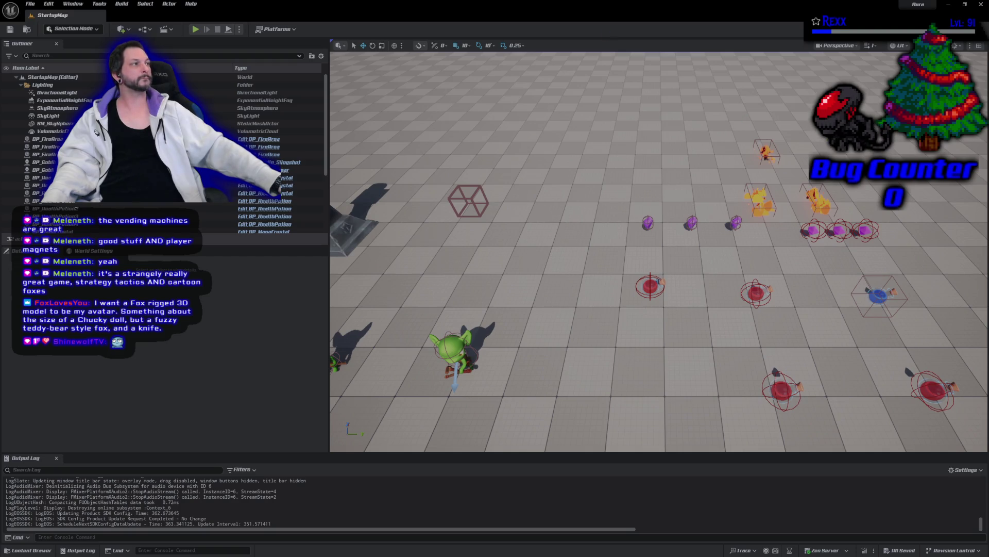
Quit the Unreal Editor.
click(981, 4)
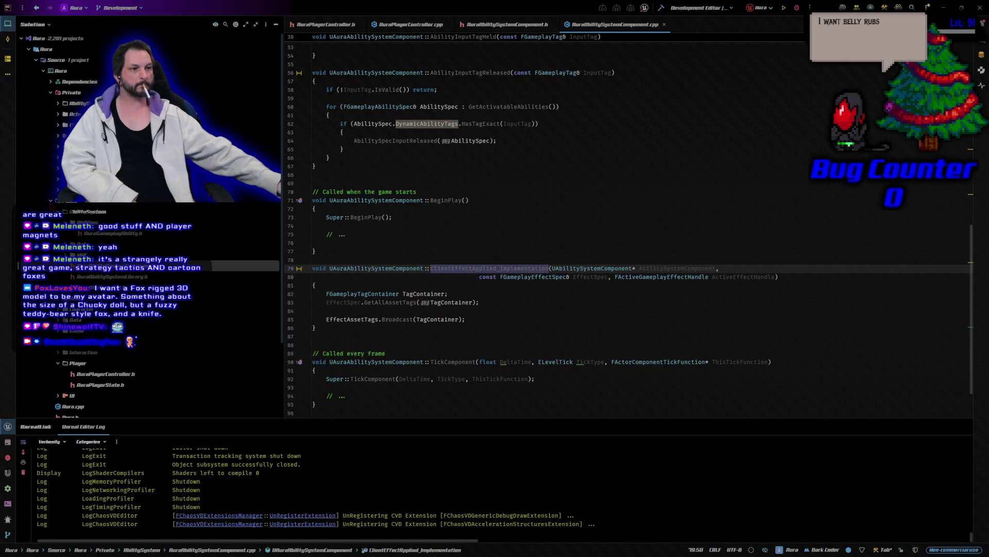
Collapse the Public/AbilitySystem folder in the Solution tree and select the Private folder.
click(58, 211)
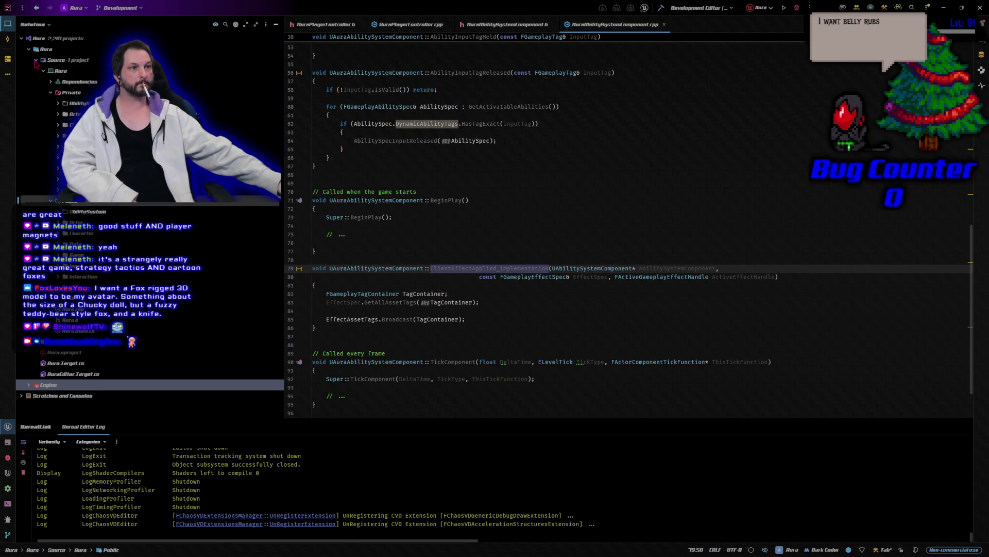
click(51, 94)
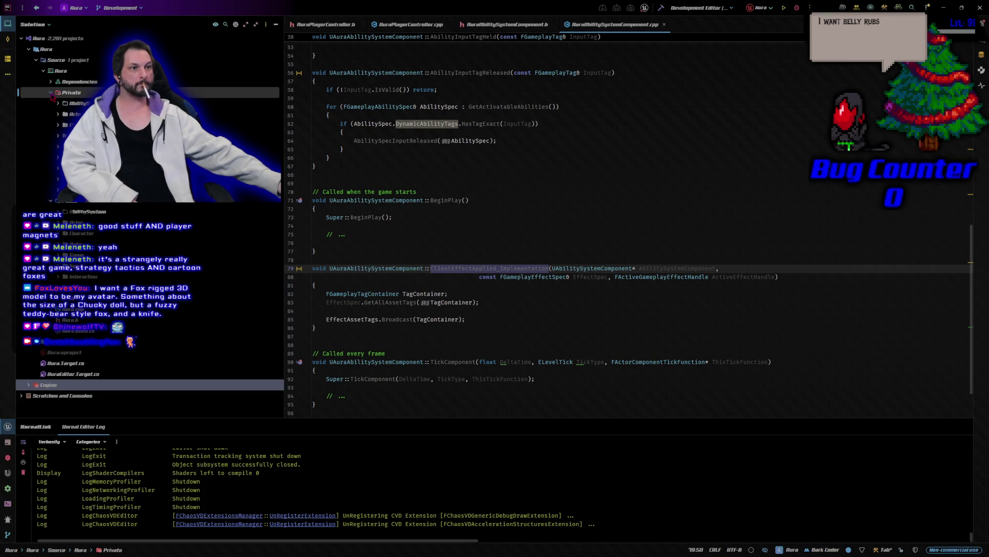
Close all code tabs, then start adding a new Unreal class to the Public/Actor folder.
right_click(332, 31)
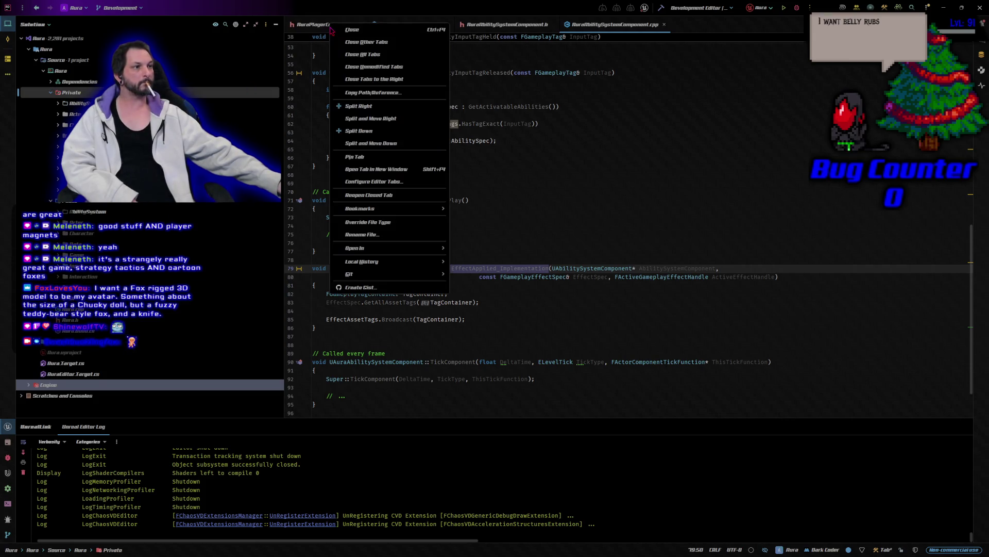
click(362, 54)
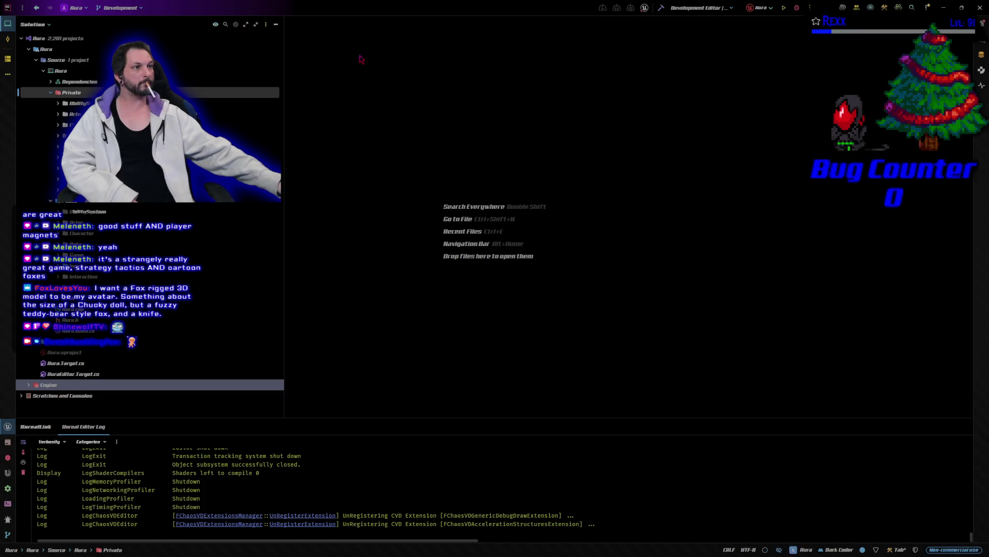
click(77, 222)
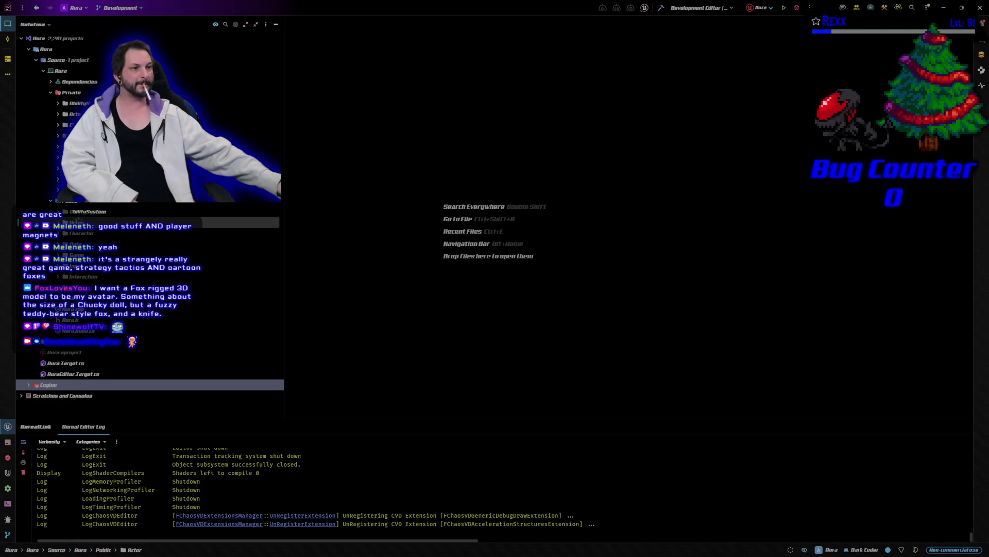
right_click(80, 219)
mouse_move(175, 222)
click(258, 286)
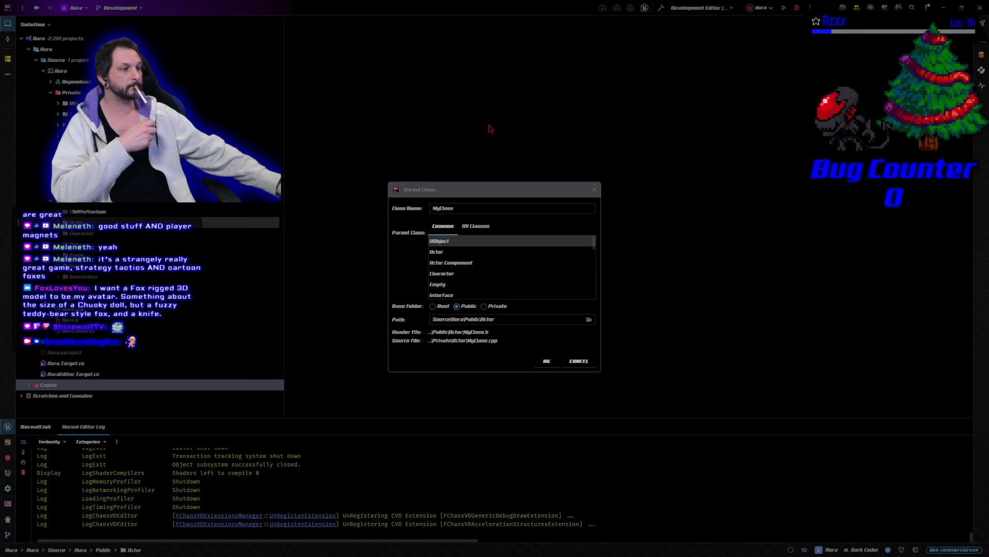
Create an Actor-derived Unreal class named AuraProjectile.
click(458, 252)
double_click(458, 208)
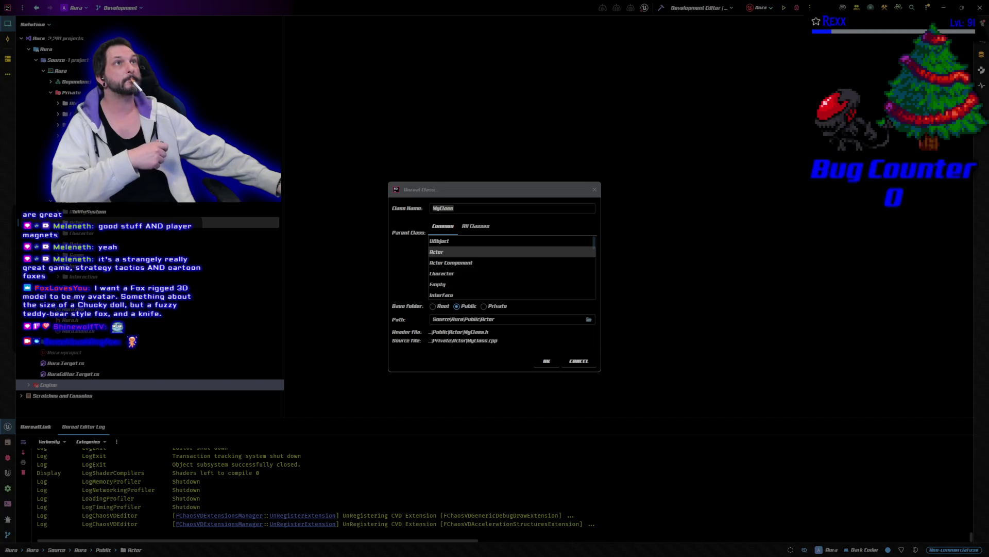
click(456, 208)
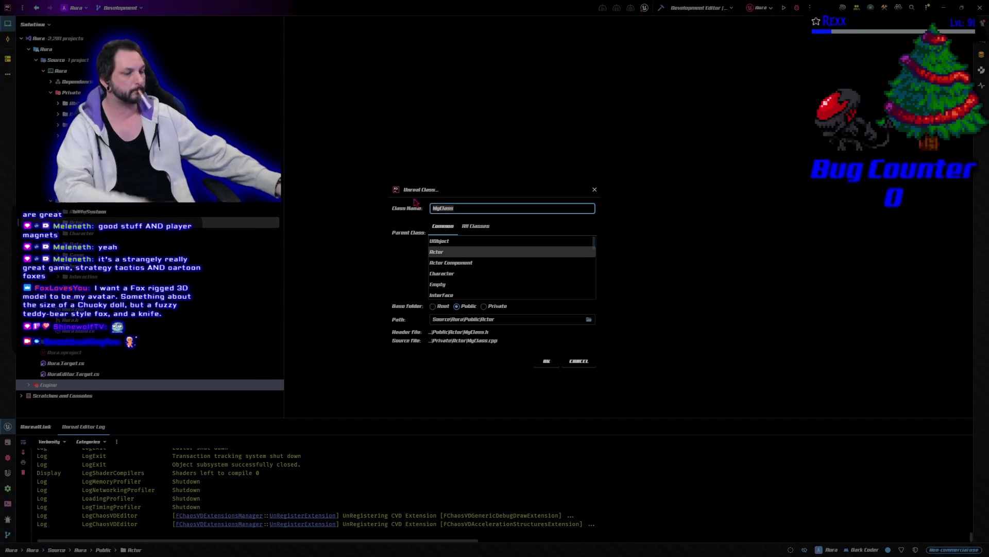
text(A)
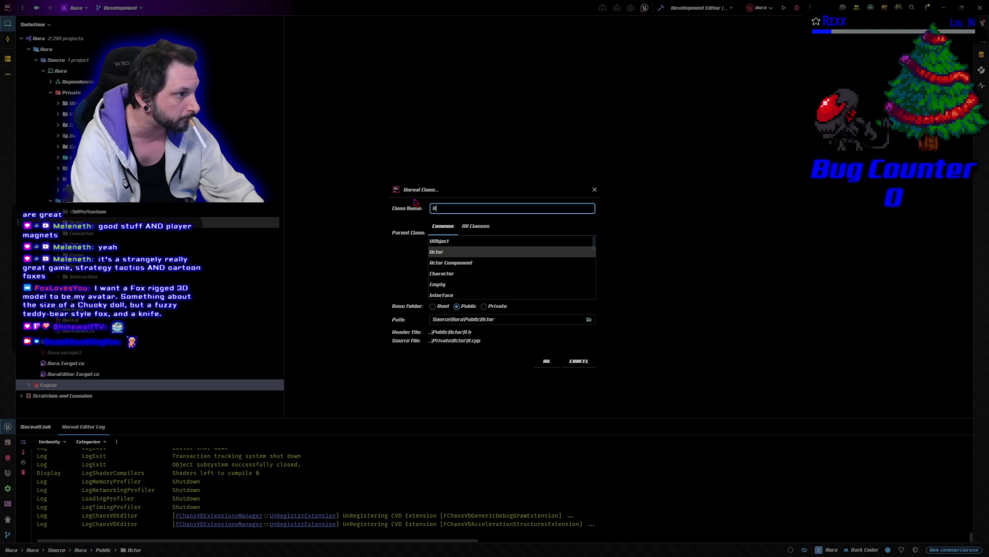
text(uraProje)
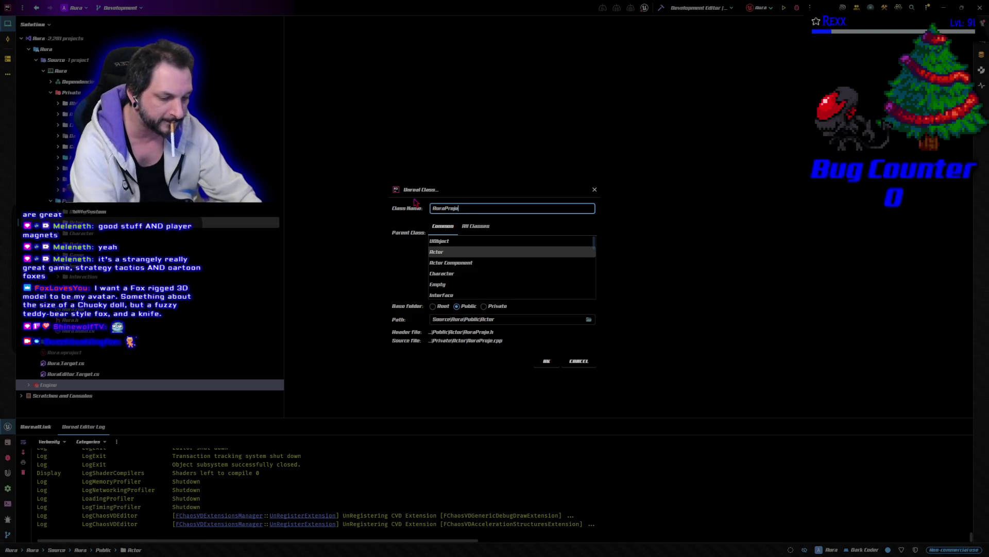
text(ctille)
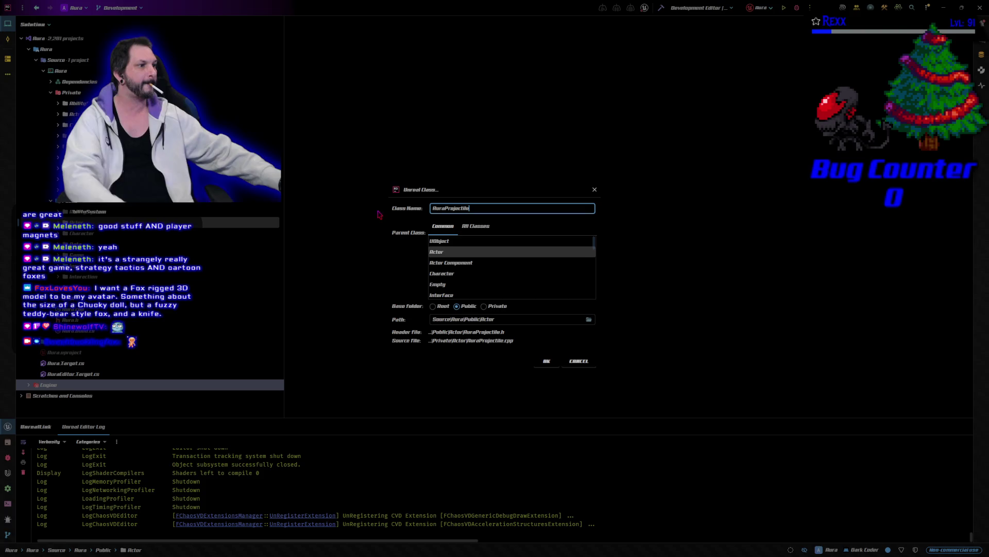
click(547, 360)
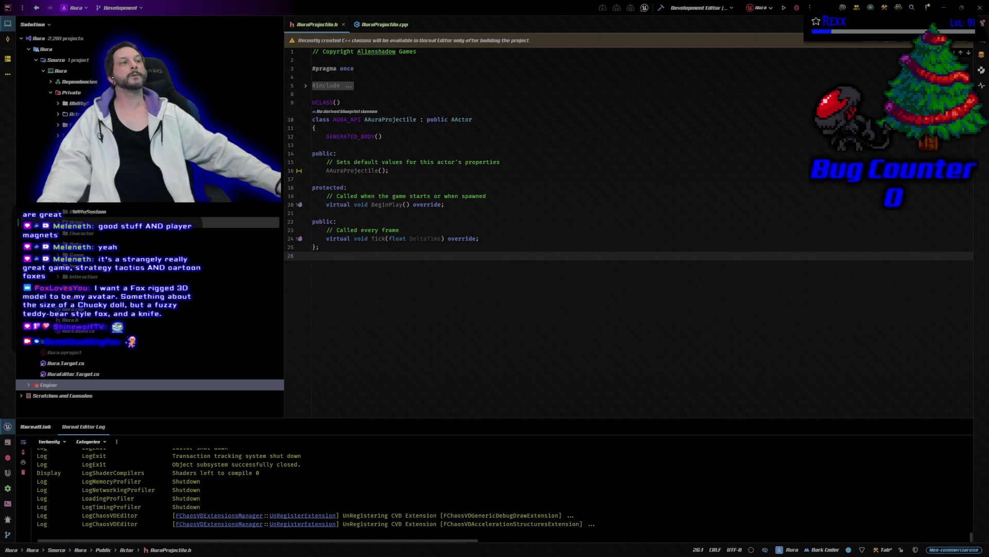
Add 'class USphereComponent;' and 'class UProjectileMovementComponent;' forward declarations above UCLASS() in AuraProjectile.h.
click(305, 86)
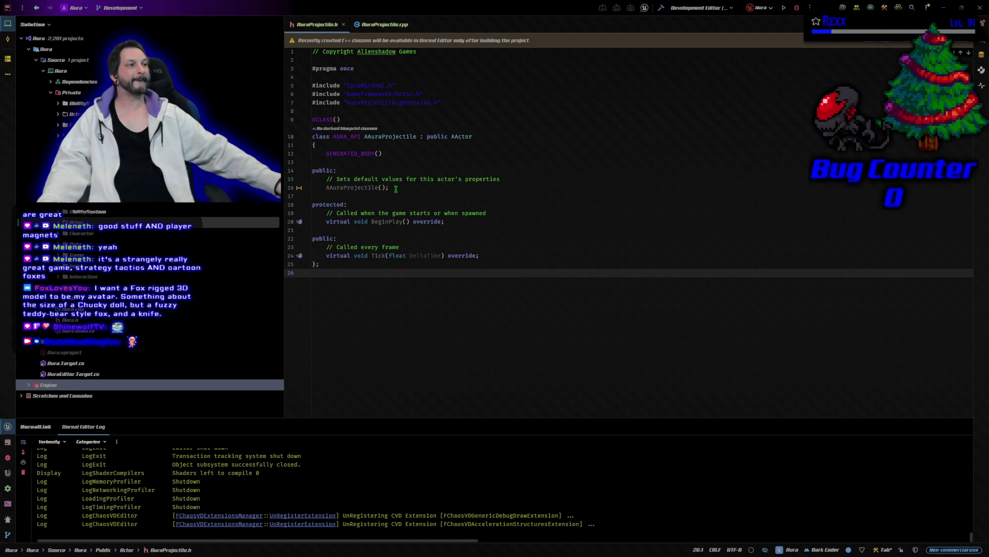
click(447, 111)
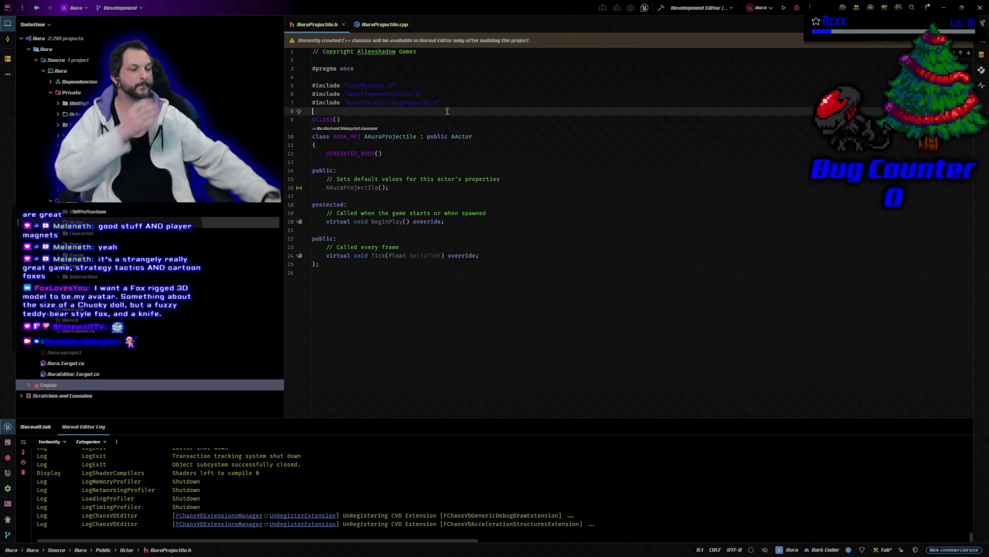
key(Return)
key(Return)
key(Up)
text(clas)
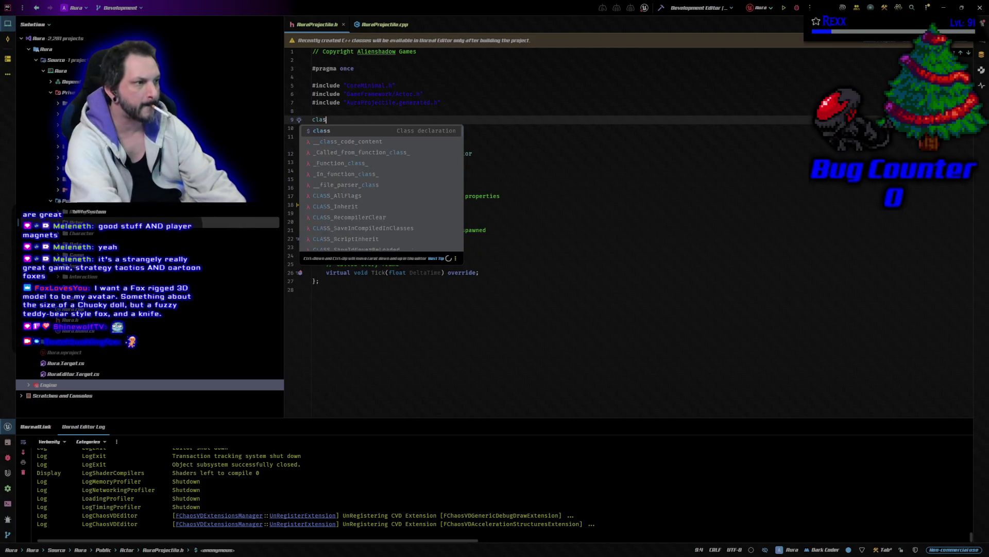
text(s )
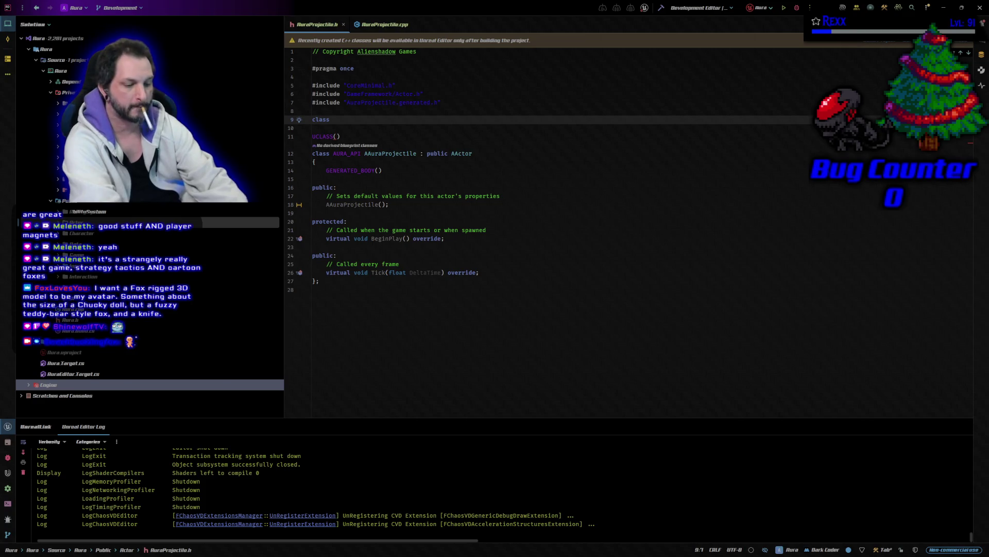
text(USphere)
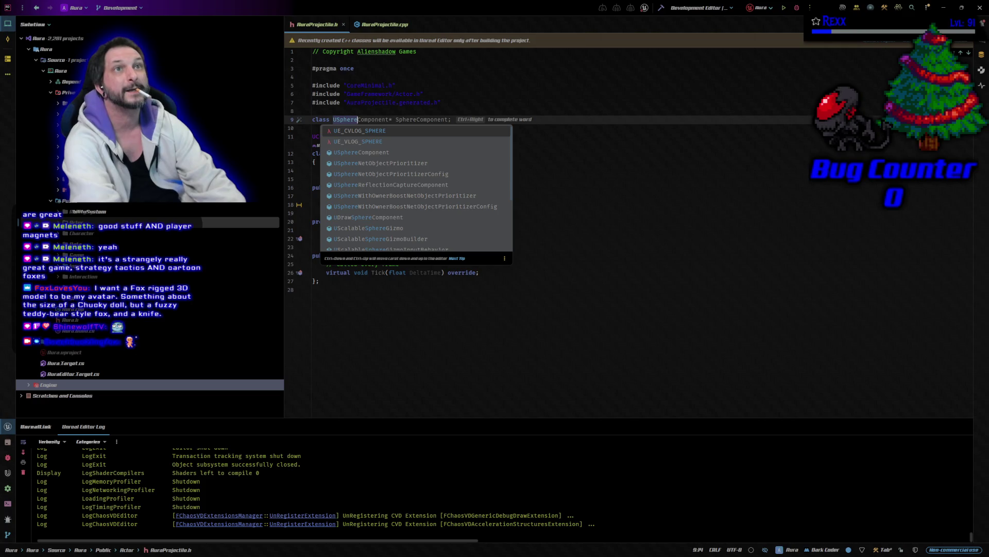
text(Compoen)
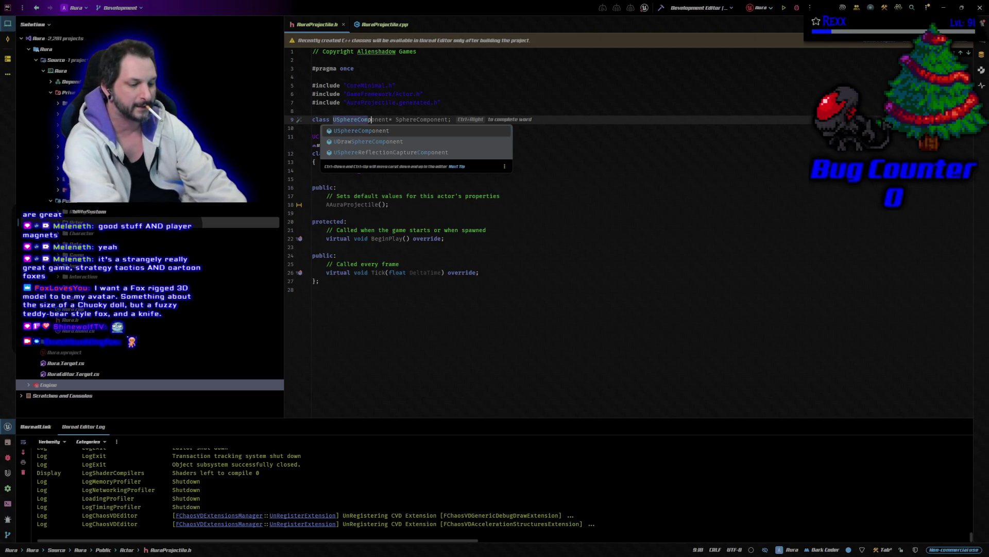
key(BackSpace)
key(BackSpace)
text(n)
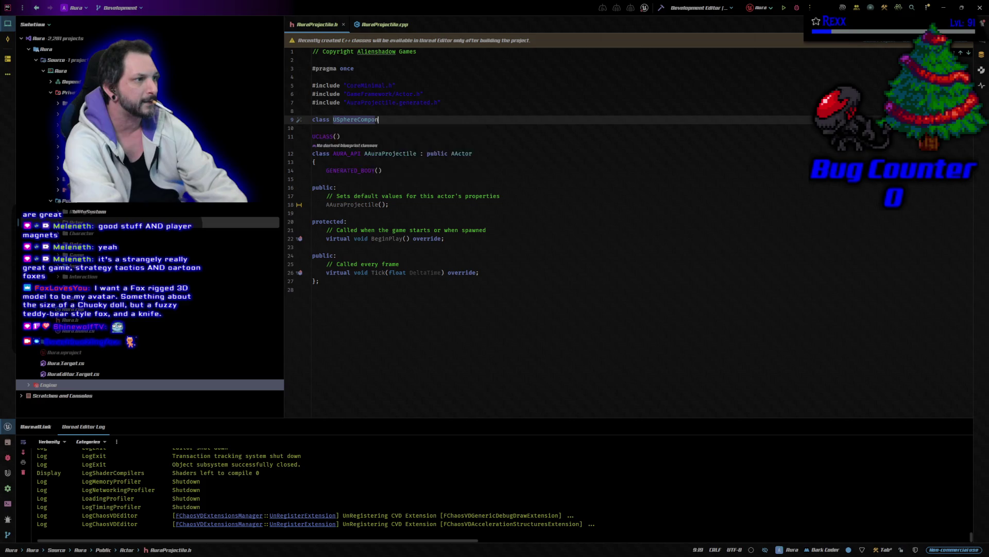
text(ent;)
key(Return)
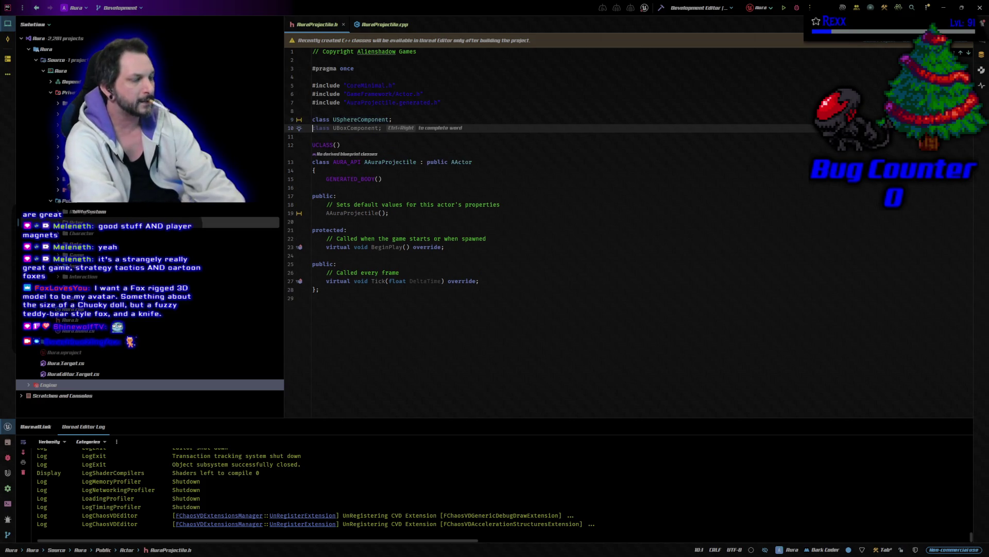
text(class )
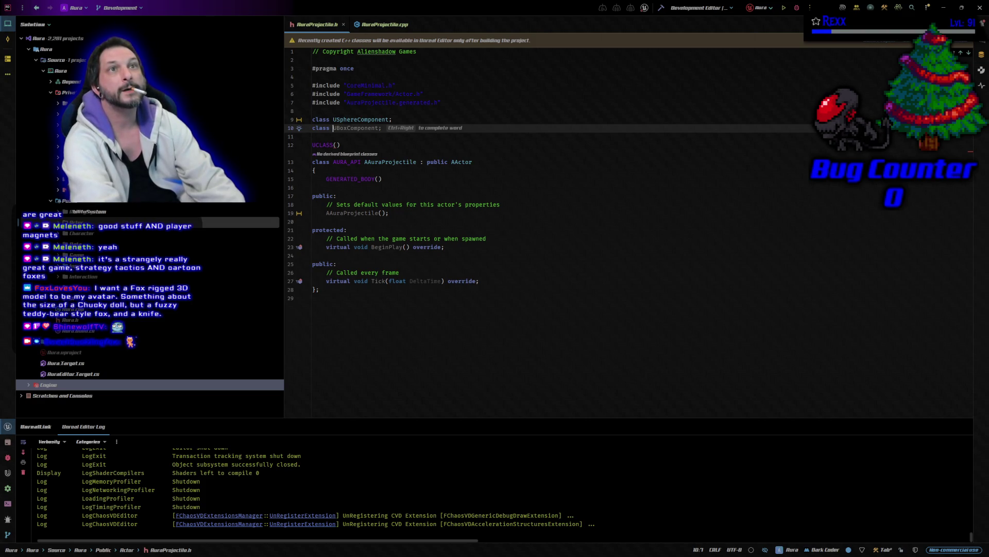
text(UProje)
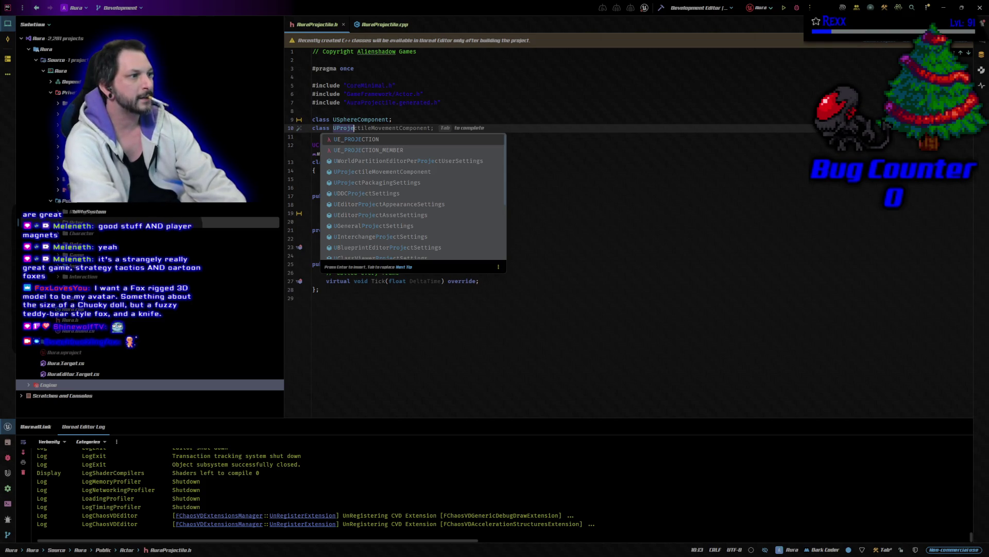
key(Tab)
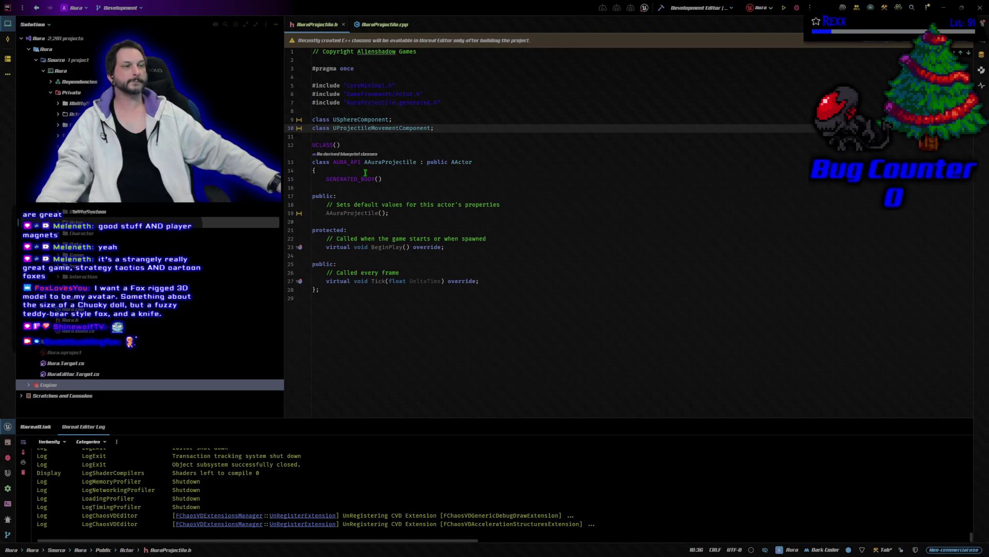
Paste a VisibleAnywhere TObjectPtr<UProjectileMovementComponent> ProjectileMovement property below the constructor.
click(393, 221)
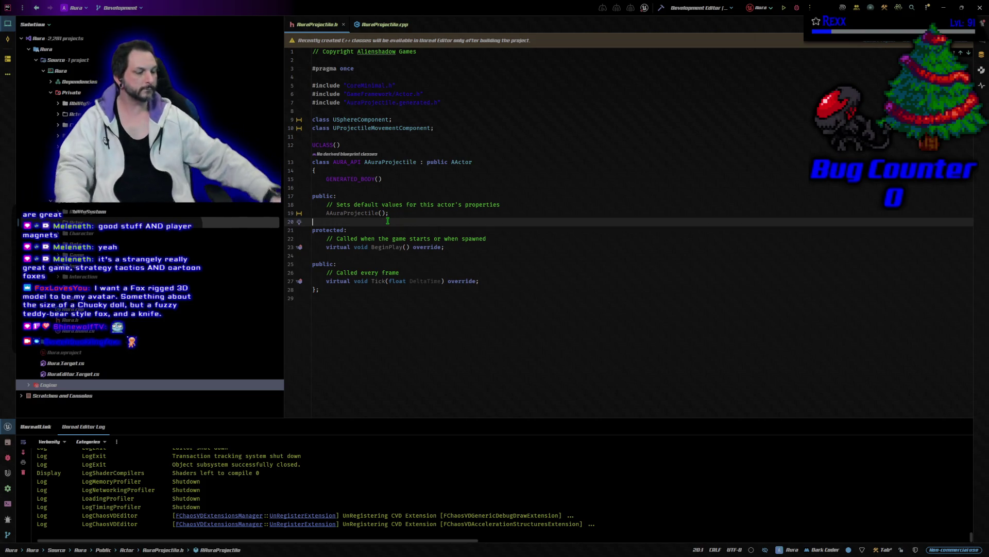
key(Return)
key(Return)
key(Up)
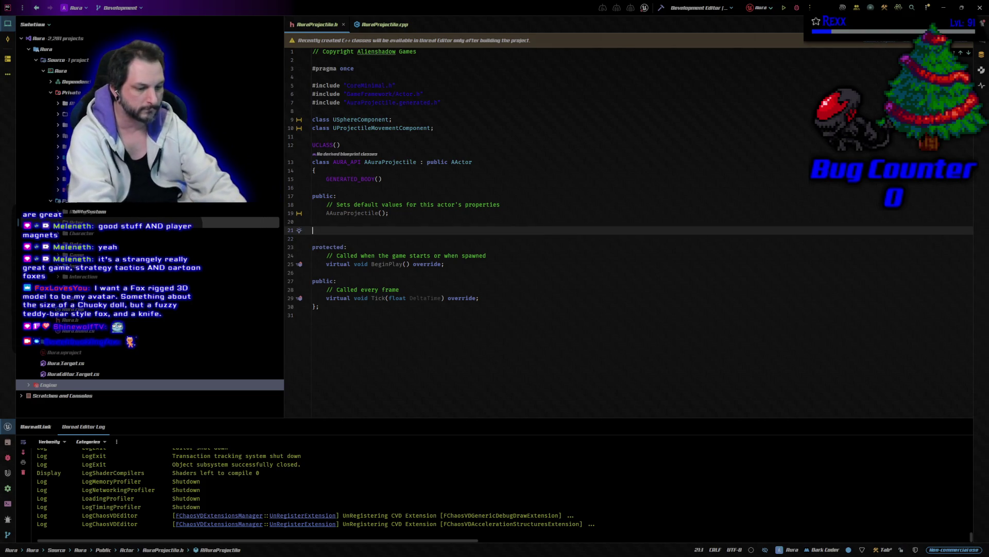
text(UPROPERTY(VisibleAnywhere) 	TObjectPtr<UProjectileMovementComponent> ProjectileMovement;)
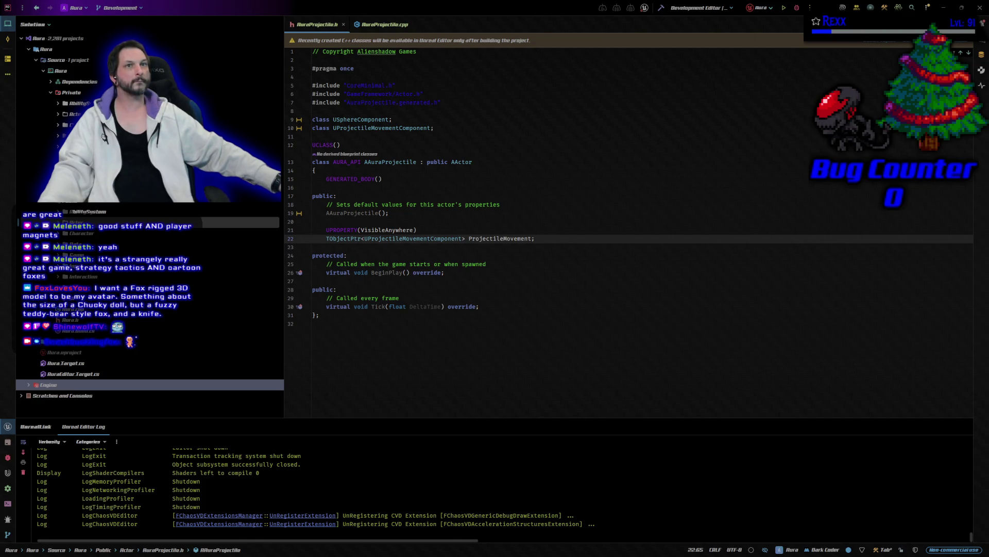
Paste the UFUNCTION() OnSphereOverlap declaration below BeginPlay in the protected section.
click(490, 286)
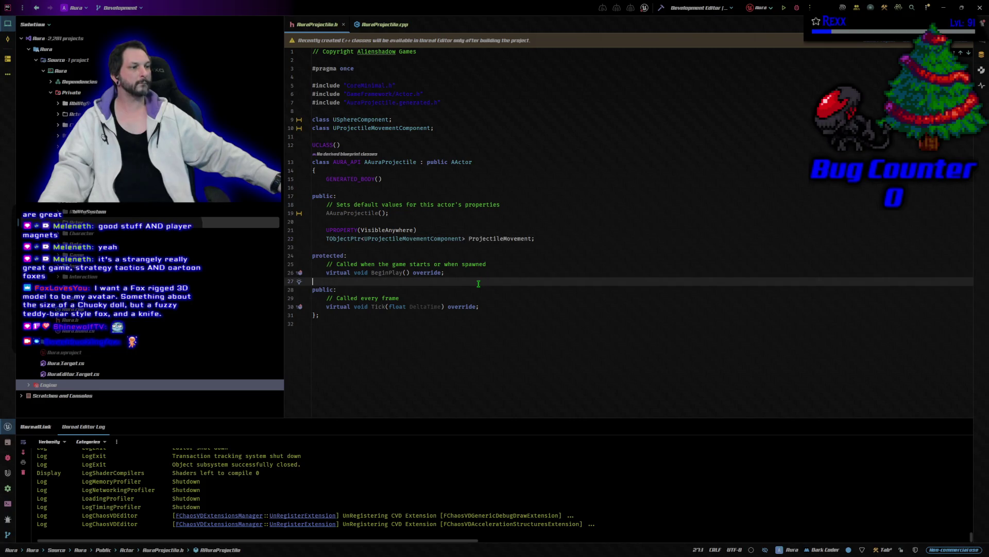
key(Return)
key(Return)
key(Up)
key(ctrl+v)
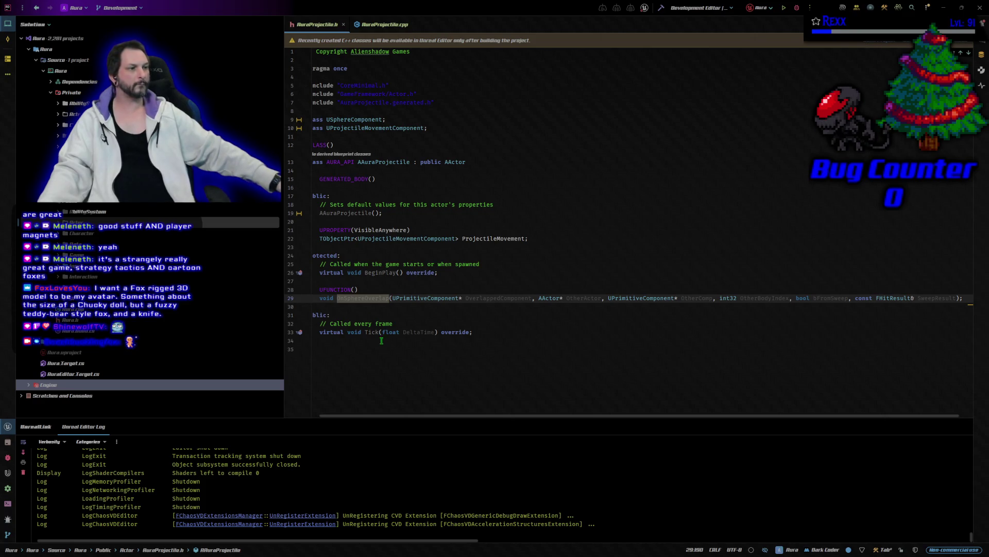
scroll(375, 364, left, 1)
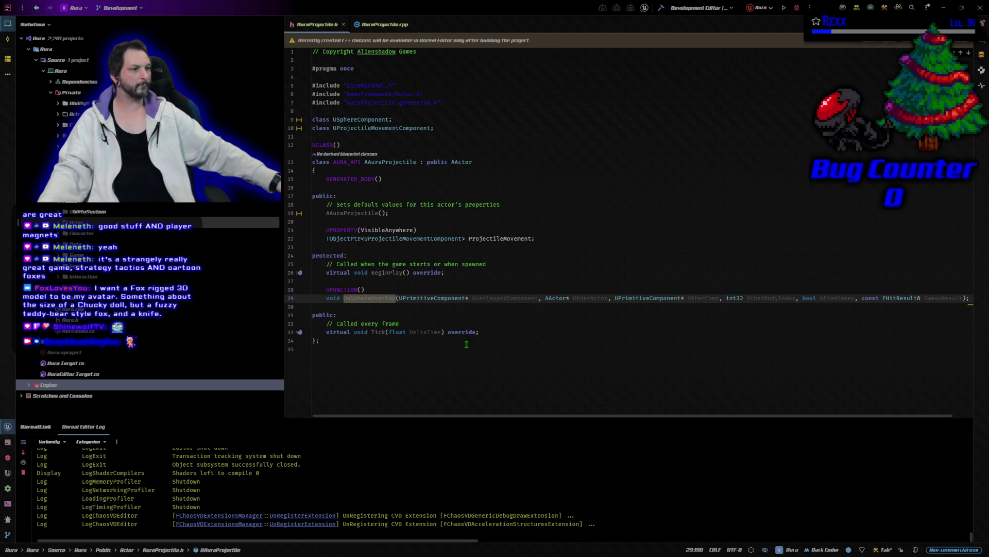
Add a private: section after Tick with a VisibleAnywhere TObjectPtr<USphereComponent> Sphere property.
click(506, 328)
key(Return)
key(Return)
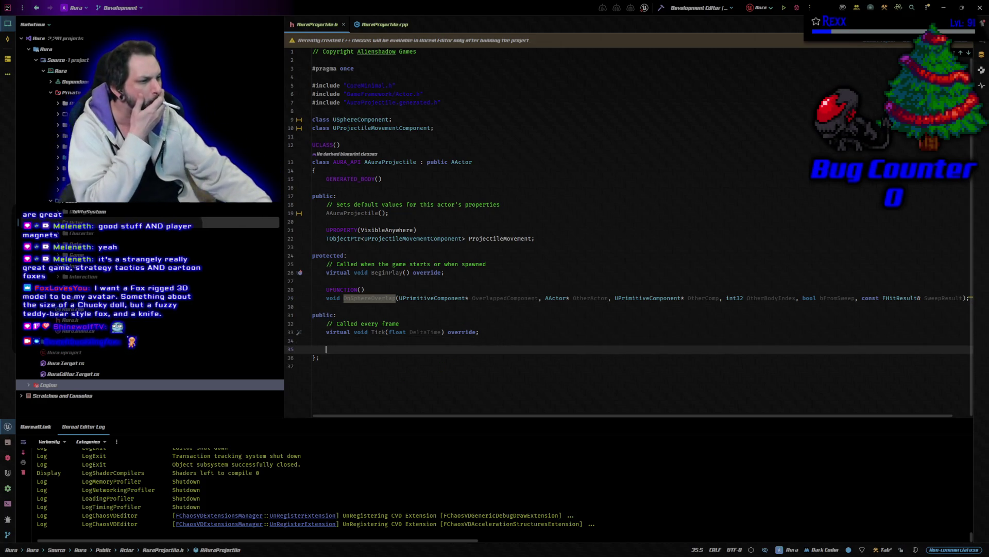
text(private)
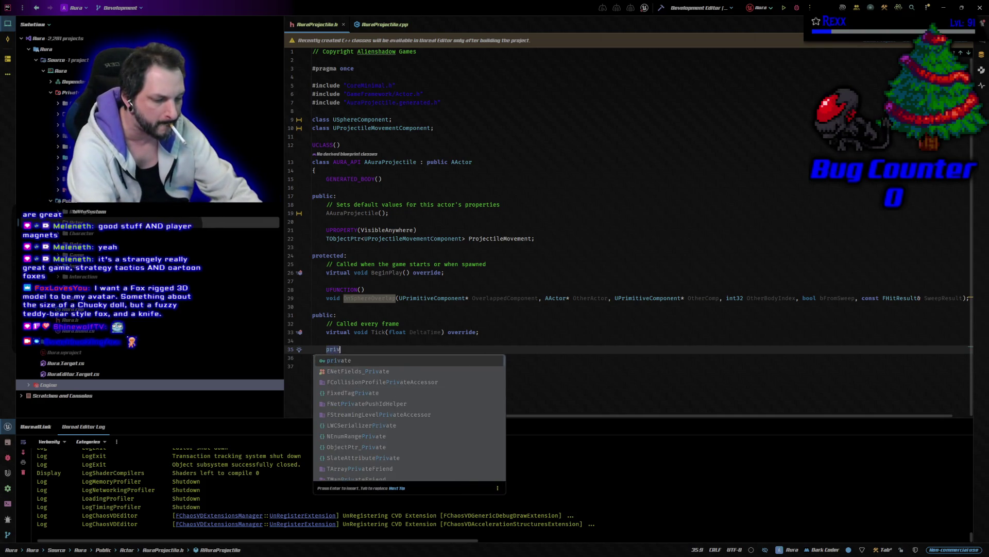
key(Return)
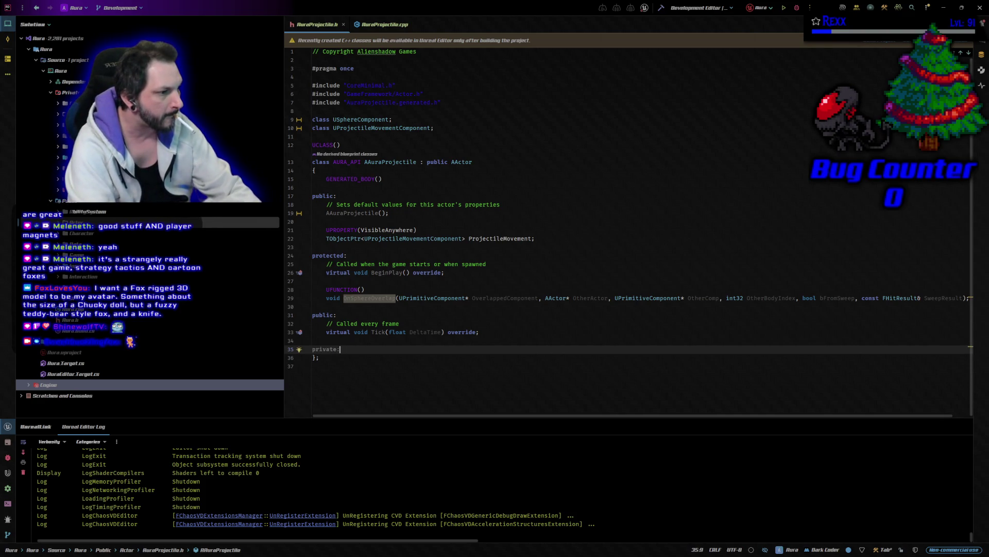
key(Return)
key(Return)
text(UPROPERTY(VisibleAnywhere) 	TObjectPtr<USphereComponent> Sphere;)
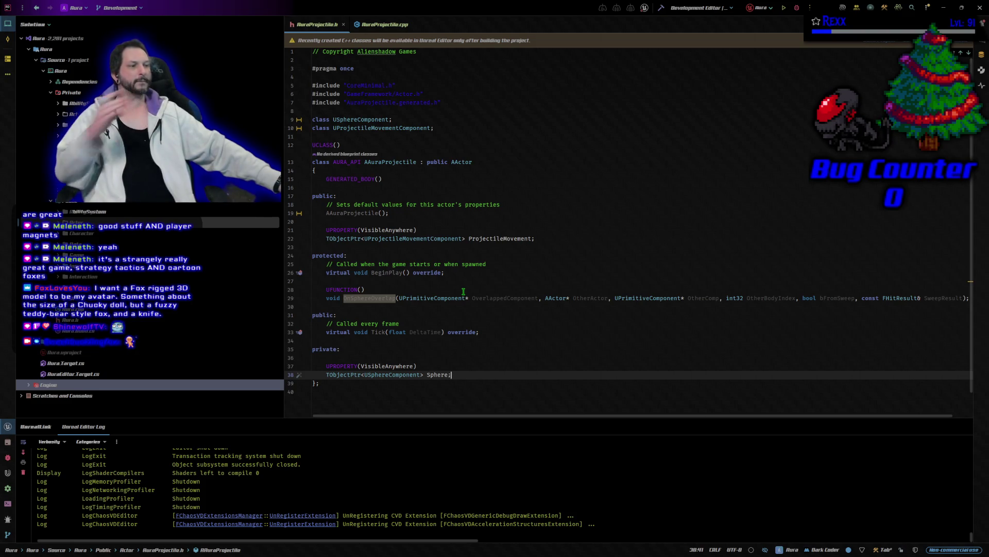
mouse_move(460, 295)
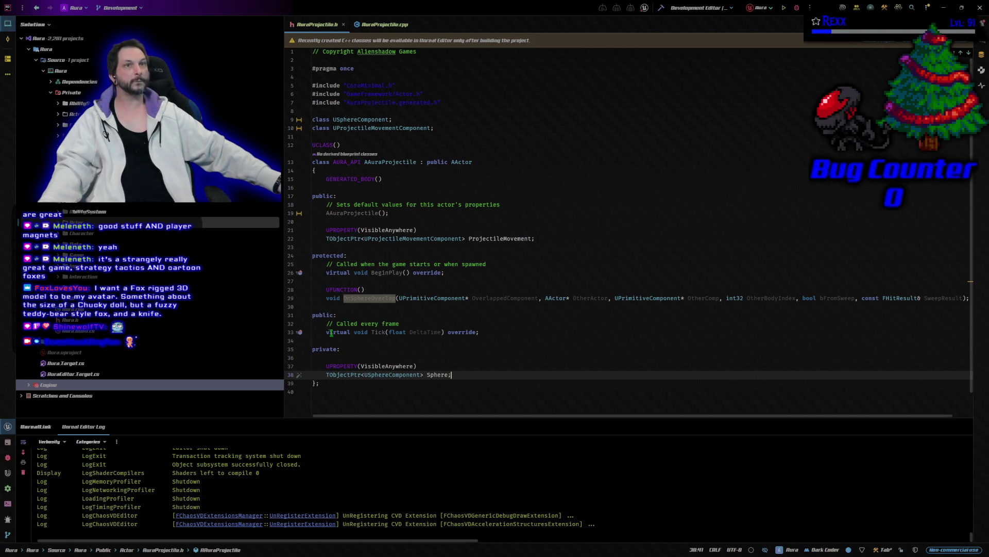
Open AuraProjectile.cpp and go to the AAuraProjectile constructor.
click(377, 26)
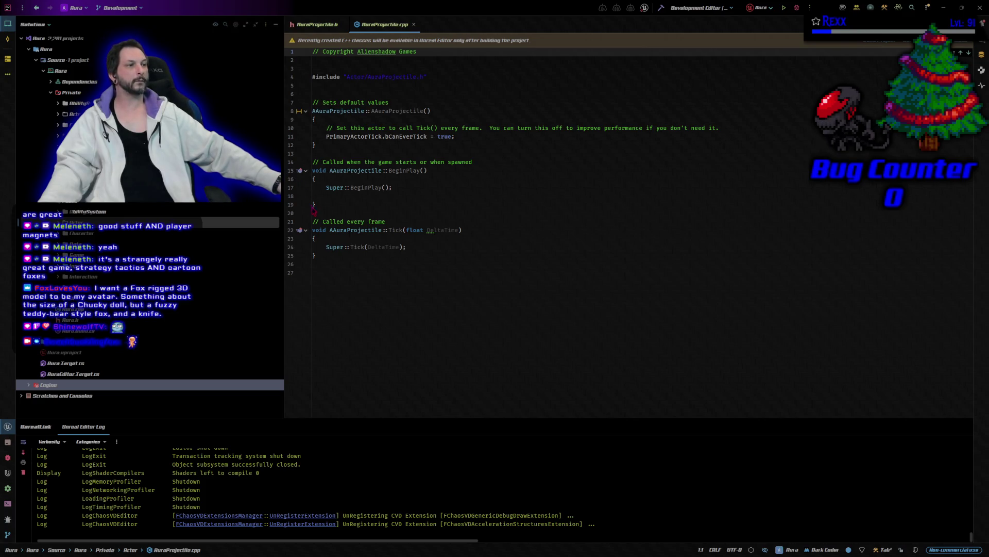
drag(319, 210, 313, 95)
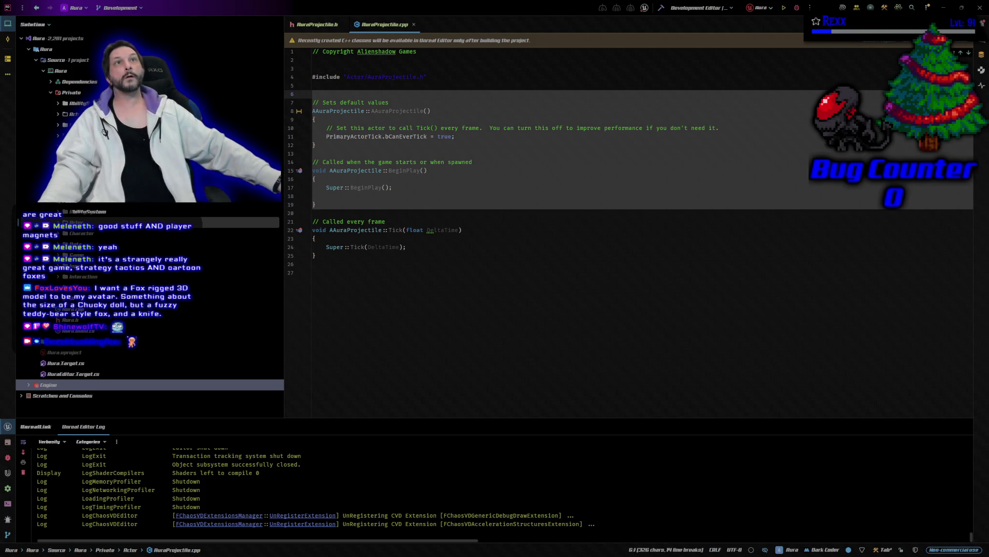
click(402, 105)
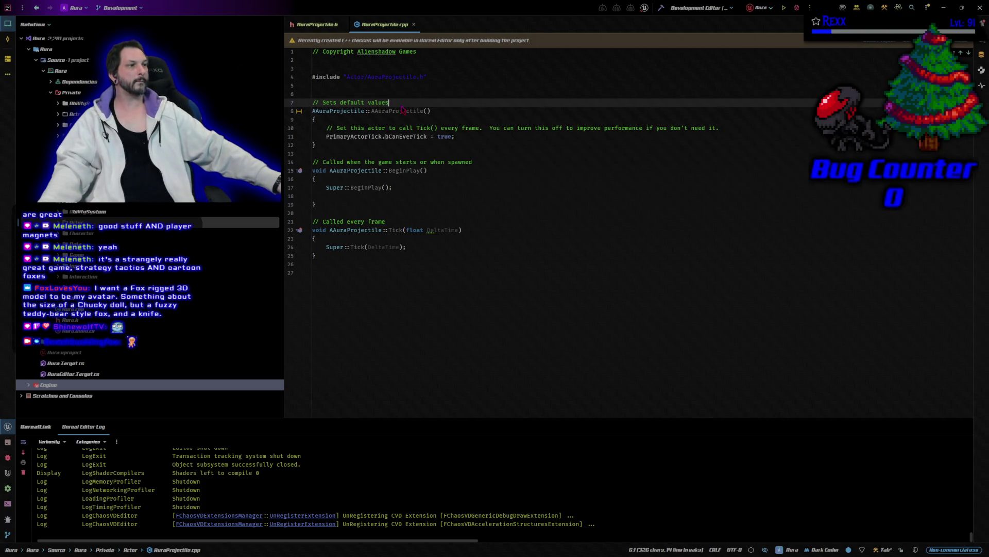
click(471, 112)
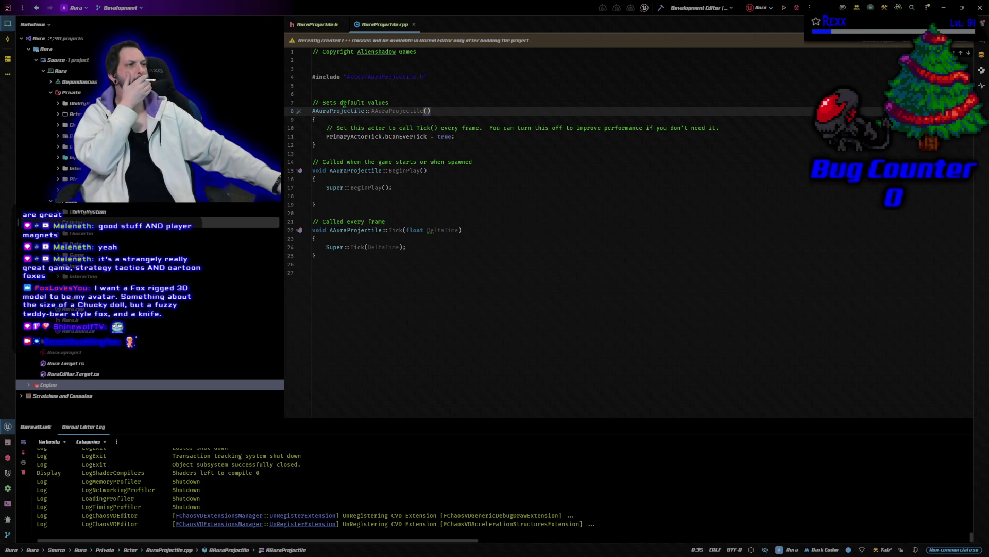
Set bCanEverTick to false and insert the Sphere and ProjectileMovement setup code.
double_click(447, 136)
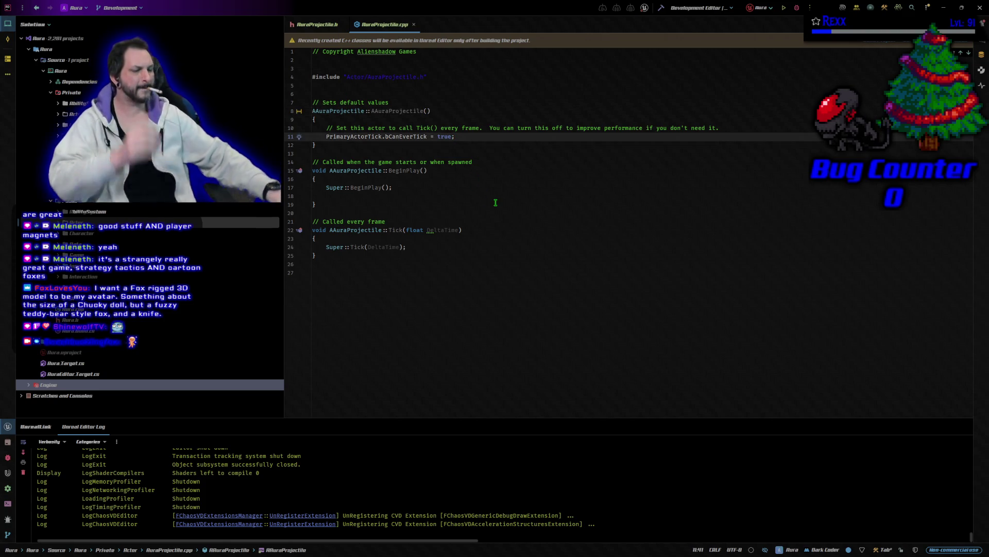
text(false)
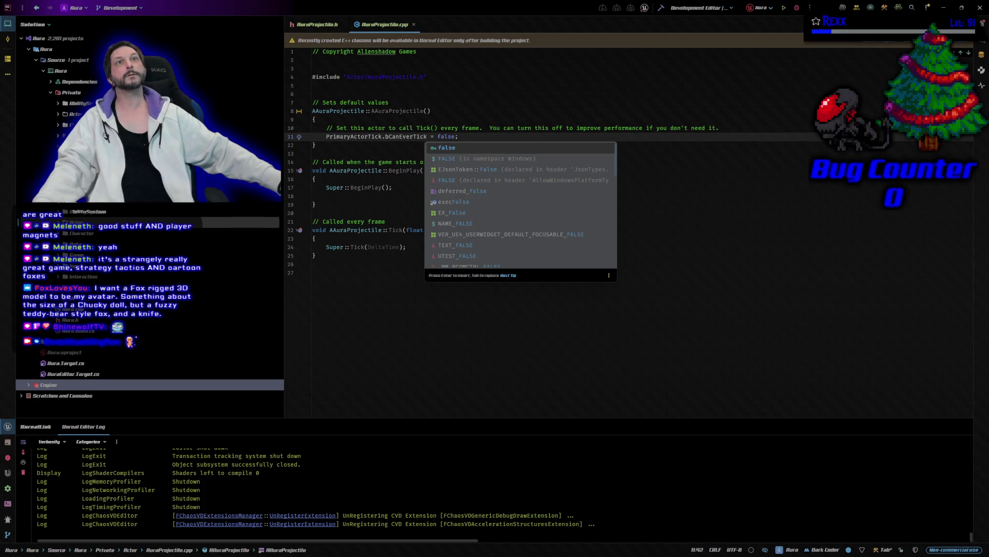
key(Escape)
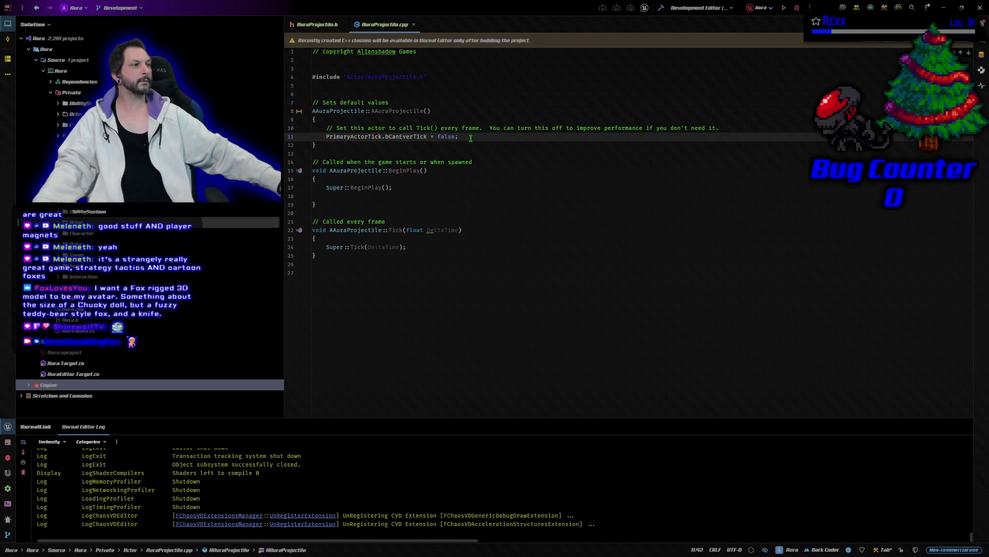
key(Return)
key(Return)
Paste the sphere and projectile-movement setup code and add the SphereComponent.h and ProjectileMovementComponent.h includes.
key(ctrl+v)
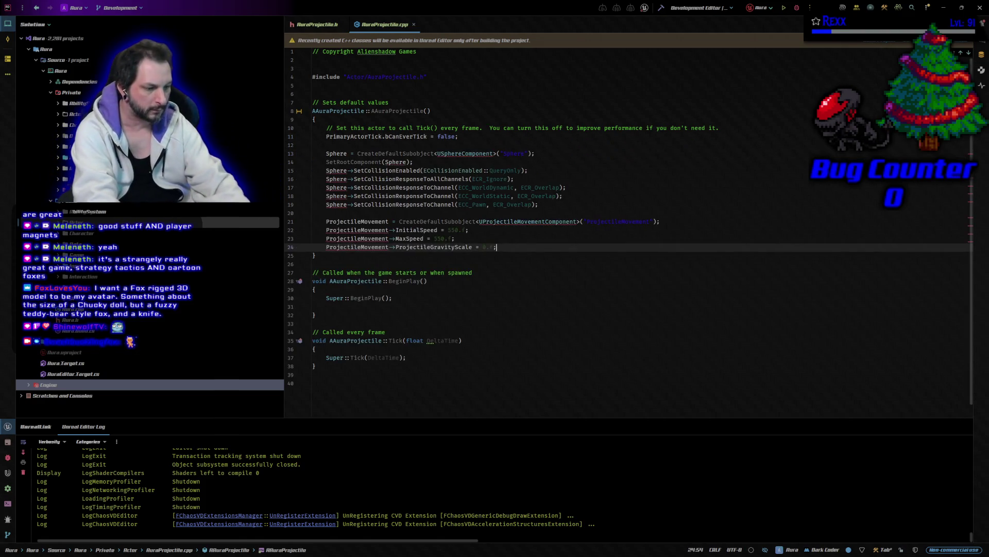
key(Return)
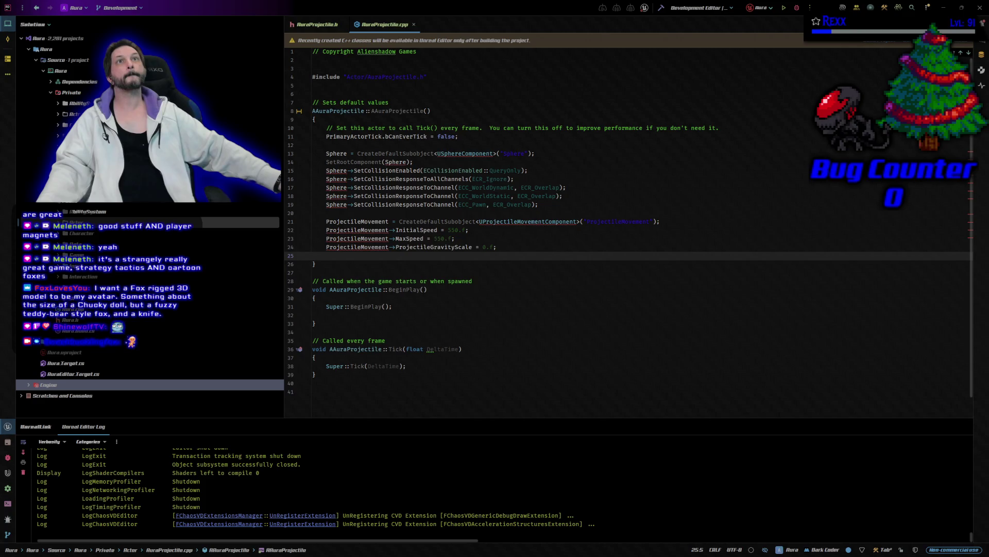
click(452, 77)
key(Return)
key(Return)
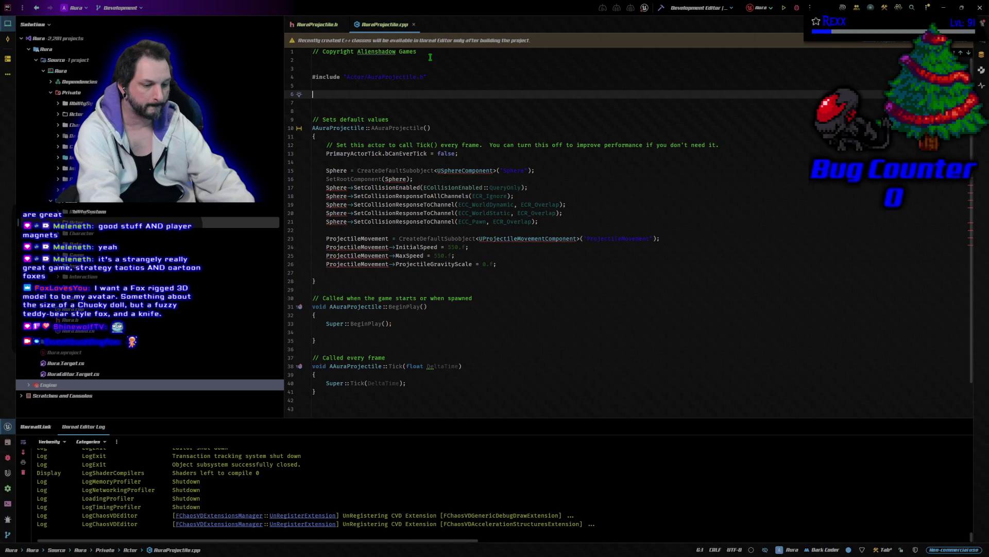
text(#include "Components/SphereComponent.h" #include "GameFramework/ProjectileMovementComponent.h")
In BeginPlay, bind Sphere->OnComponentBeginOverlap to OnSphereOverlap with AddDynamic.
scroll(430, 57, down, 2)
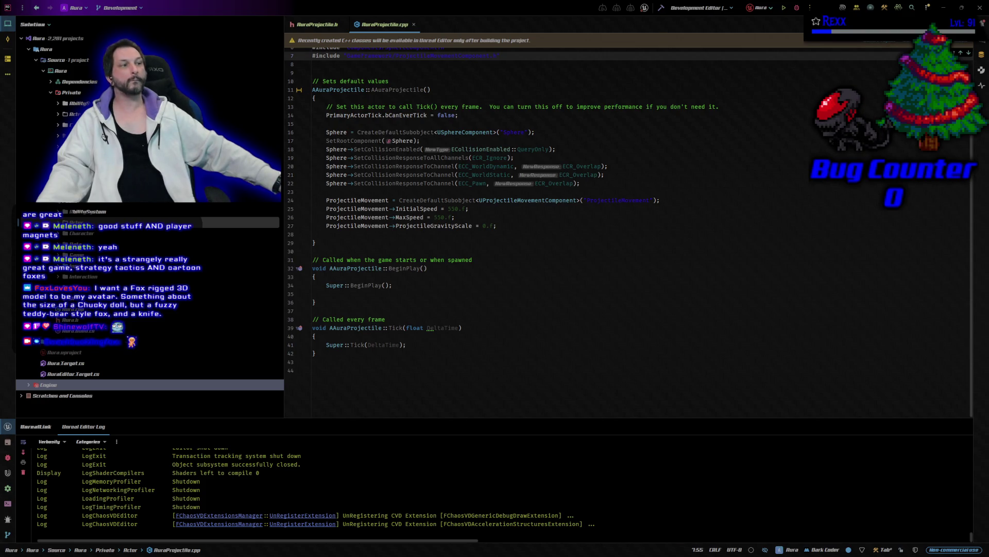
click(379, 293)
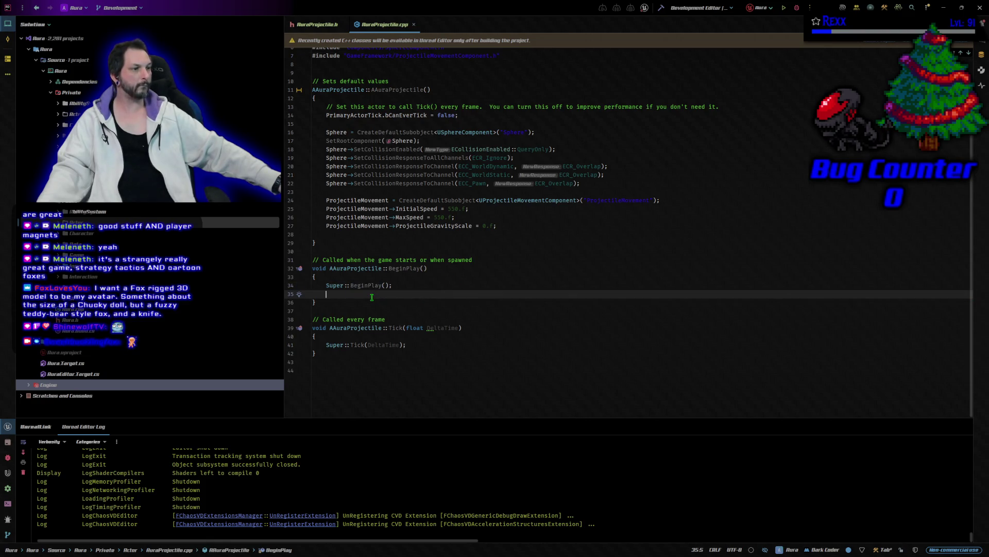
text(Sphere->OnComponentBeginOverlap.AddDynamic(this, &AAuraProjectile::OnSphereOverlap);)
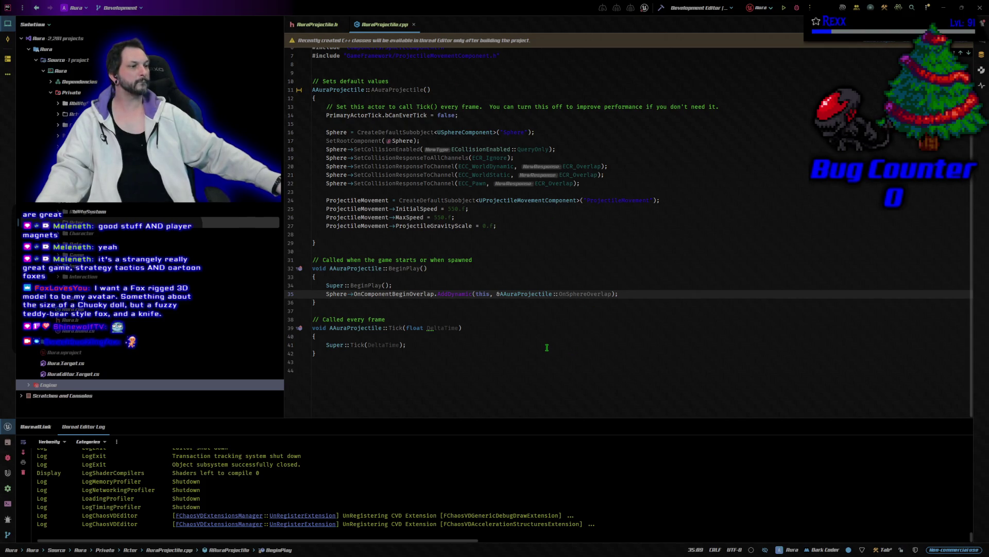
Add an empty AAuraProjectile::OnSphereOverlap definition at the end of the .cpp, then build the project.
click(381, 375)
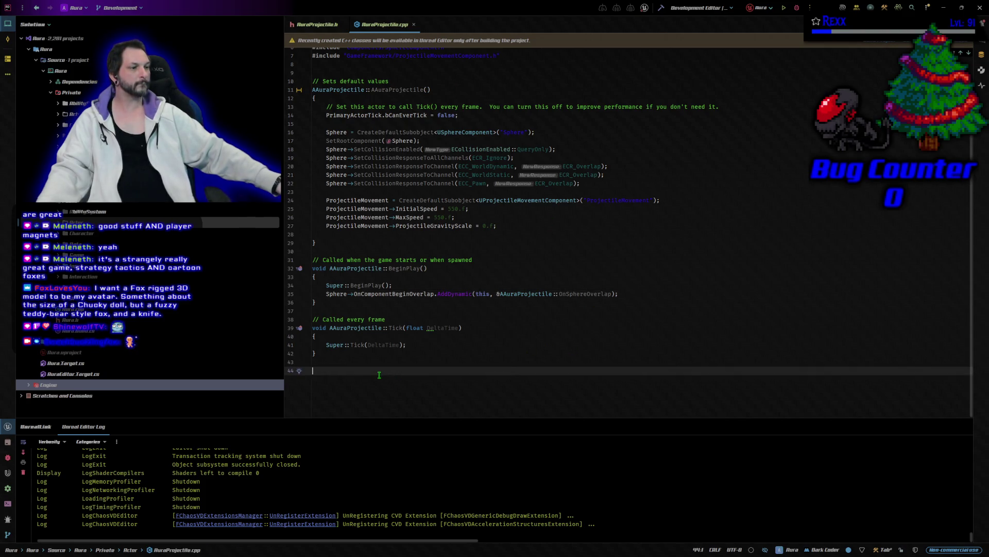
text(void AAuraProjectile::OnSphereOverlap(UPrimitiveComponent* OverlappedComponent, AActor* OtherActor, 	UPrimitiveComponent* OtherComp, int32 OtherBodyIndex, bool bFromSweep, const FHitResult& SweepResult) {  })
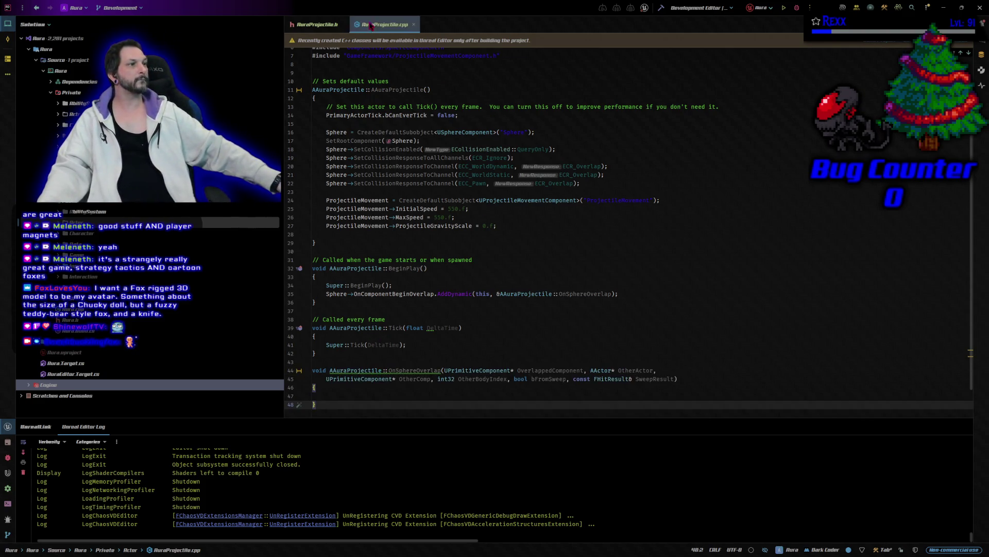
click(318, 24)
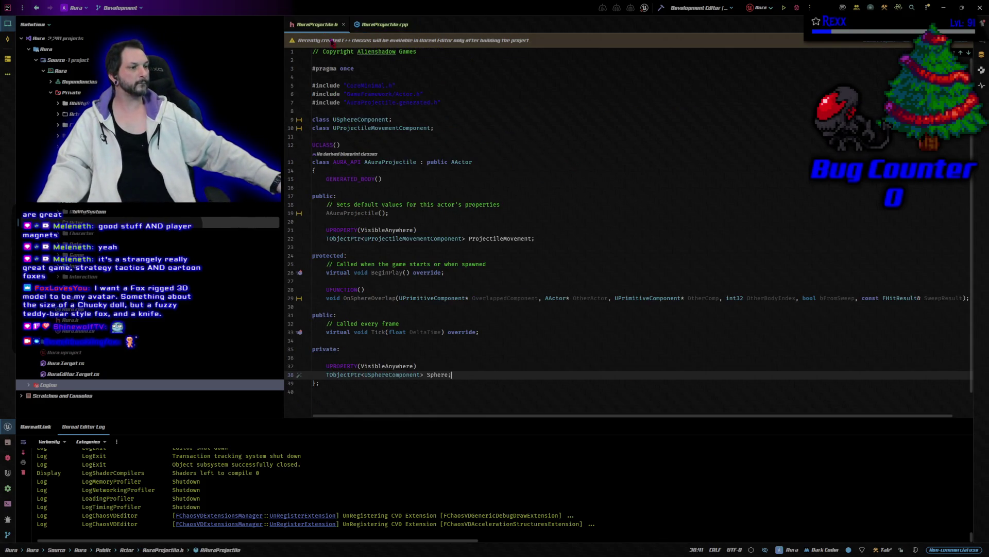
click(384, 24)
click(659, 10)
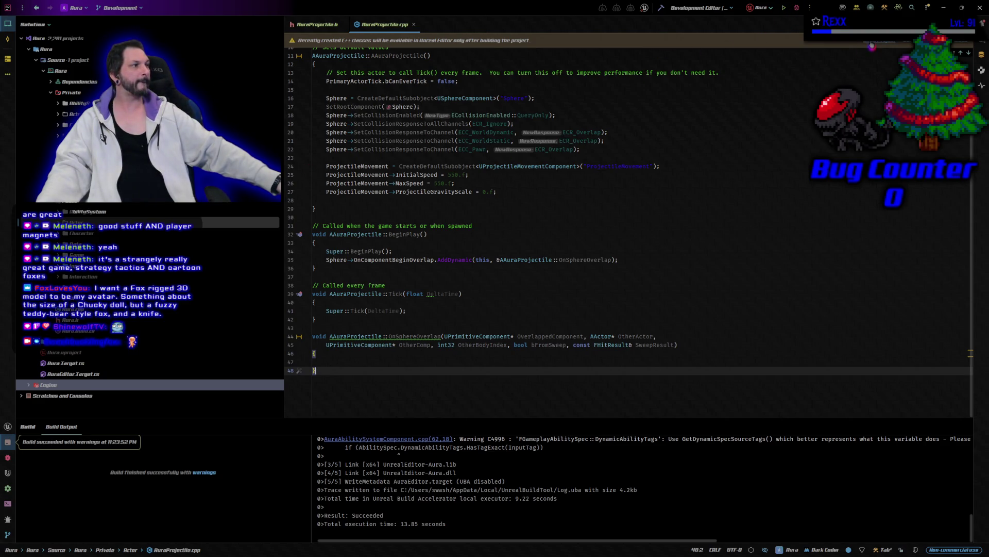
Rebuild the Aura project with Ctrl+Shift+B and launch Unreal Editor under the debugger.
key(ctrl+shift+b)
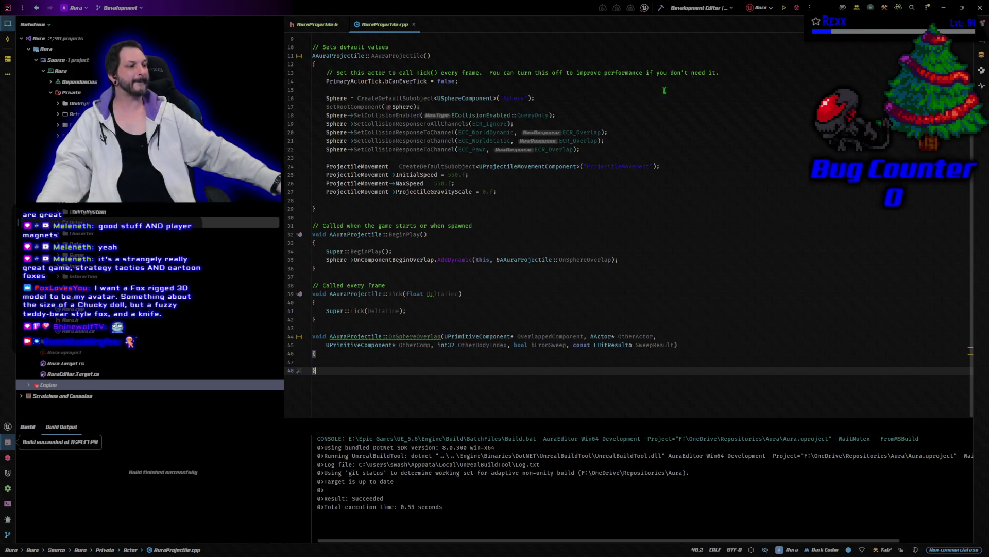
click(798, 9)
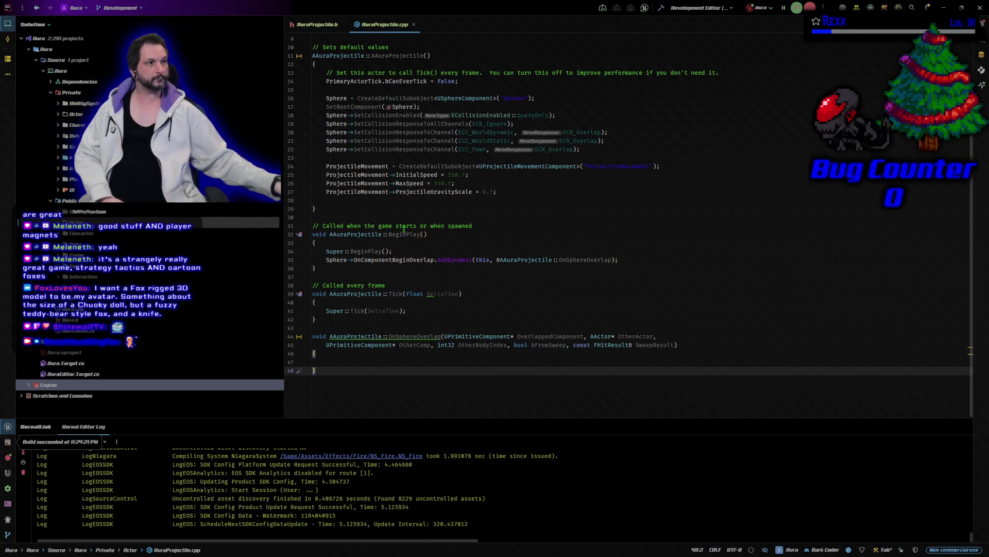
Review AuraProjectile.h and .cpp, including the sphere's SetCollisionEnabled line, then switch to Unreal Editor.
click(312, 25)
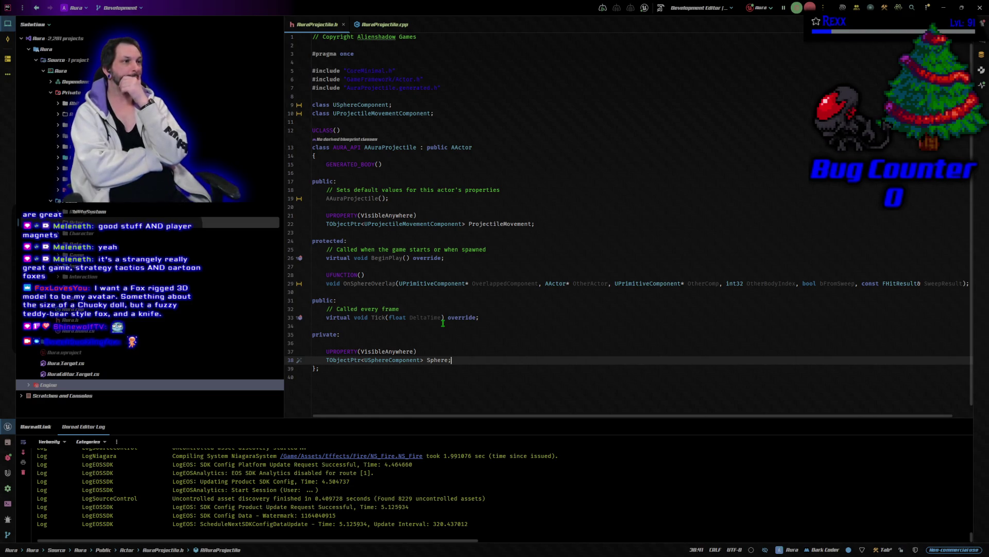
click(384, 25)
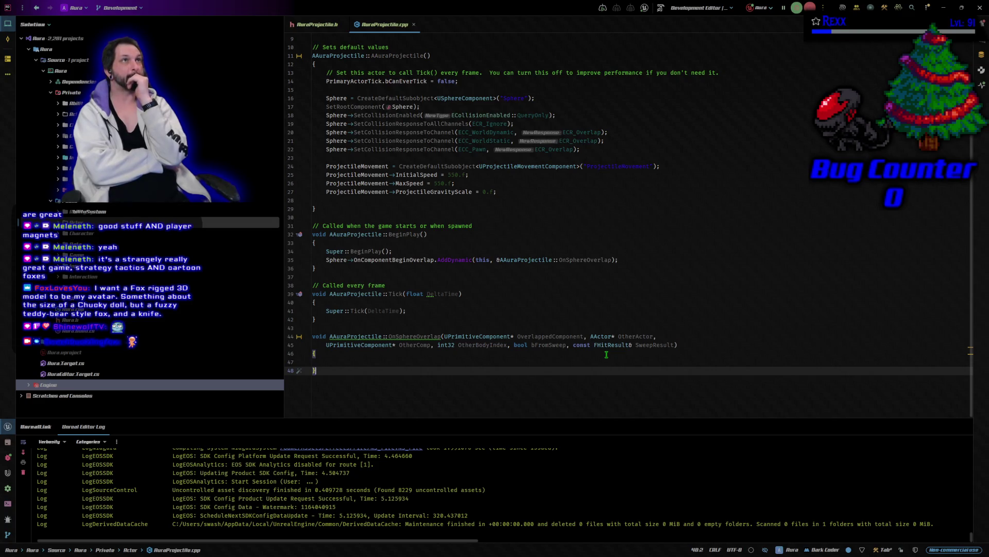
scroll(607, 354, up, 3)
mouse_move(441, 330)
scroll(441, 320, down, 2)
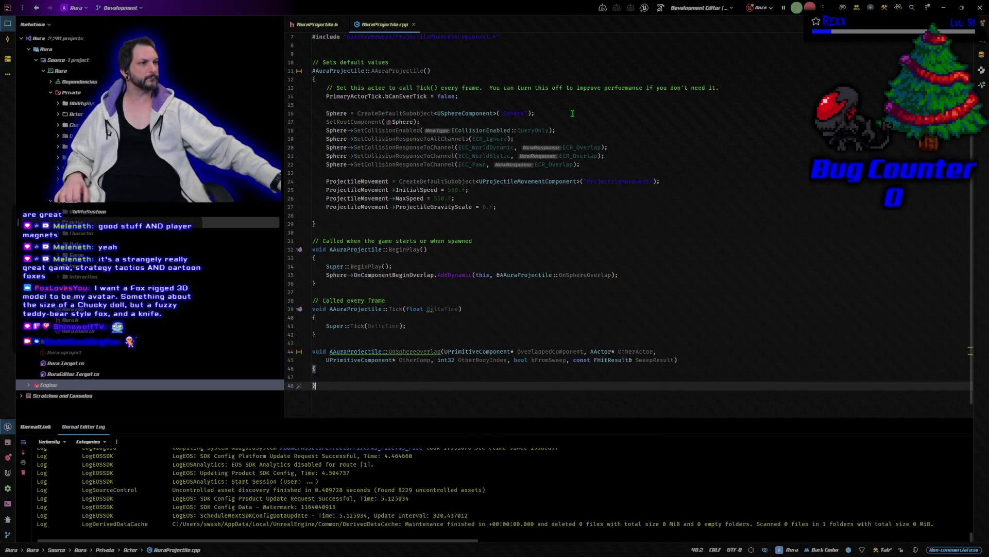
click(590, 129)
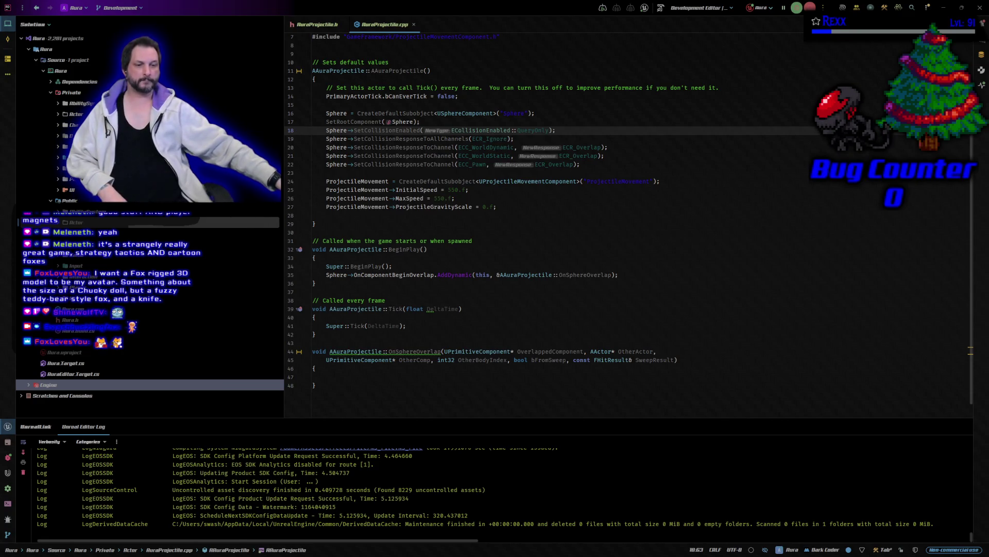
key(alt+Tab)
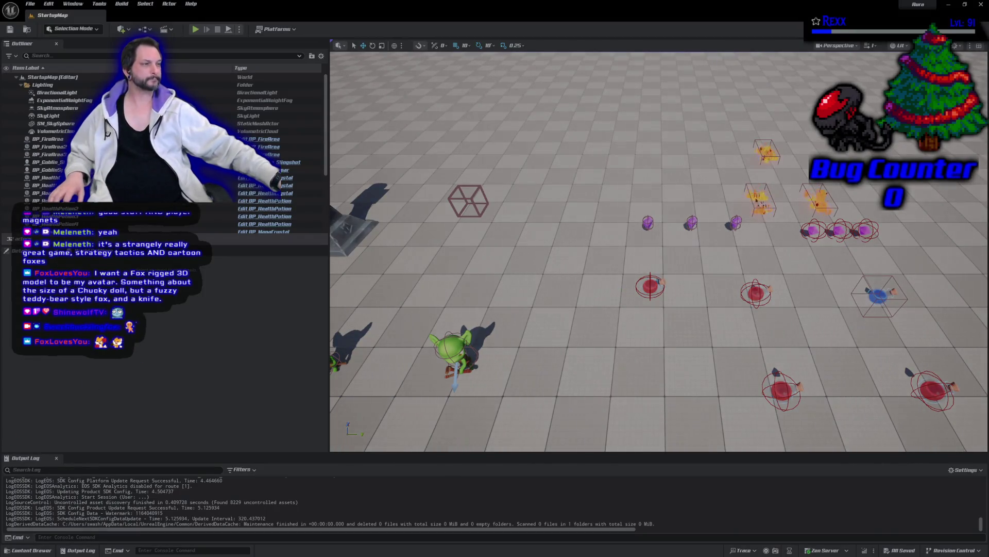
Open the Content Drawer and navigate to Blueprints/AbilitySystem/GameplayAbilities.
drag(659, 309, 659, 232)
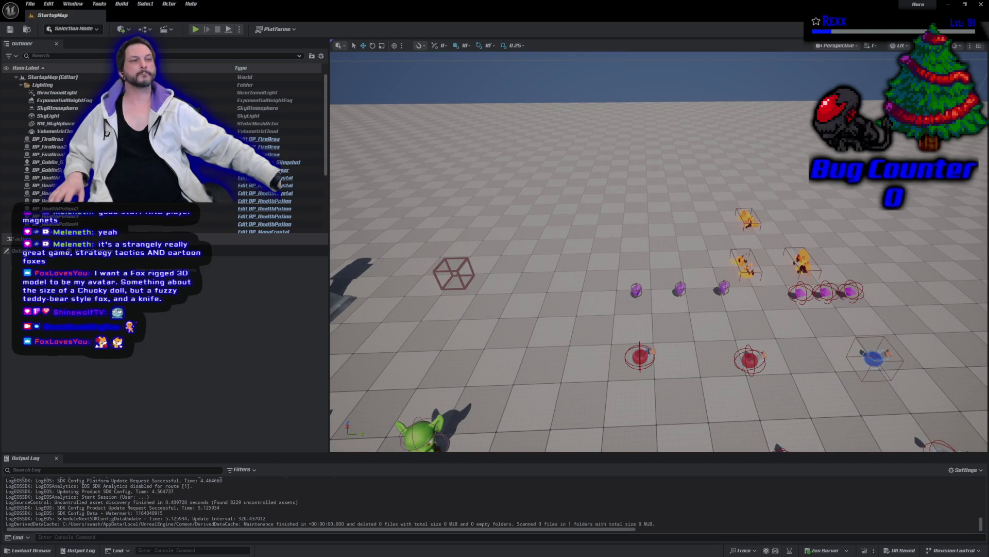
click(28, 550)
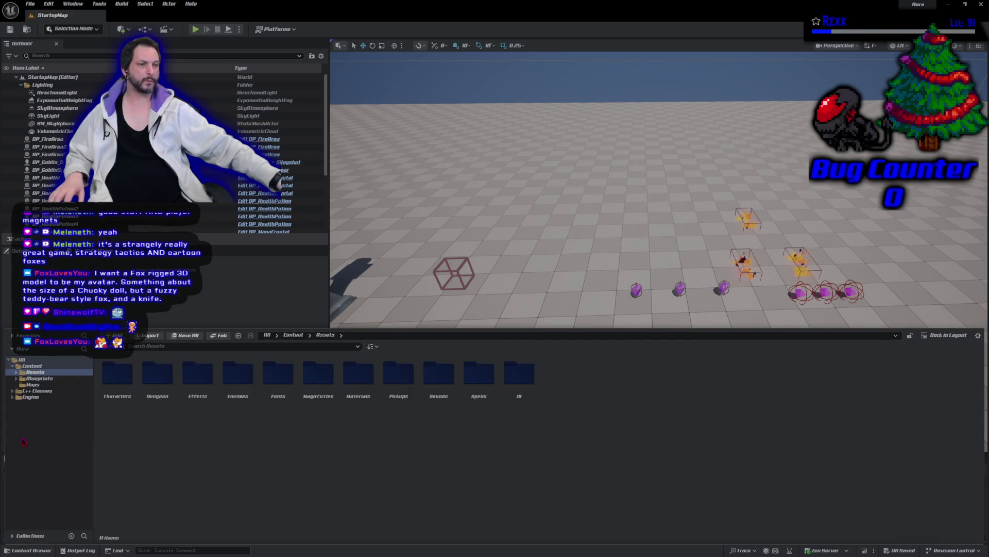
click(39, 378)
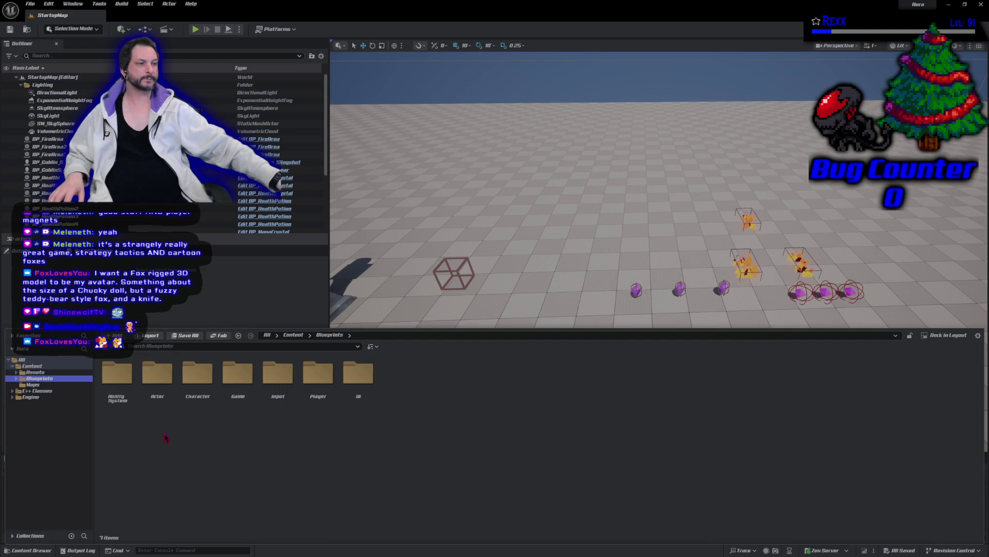
double_click(118, 381)
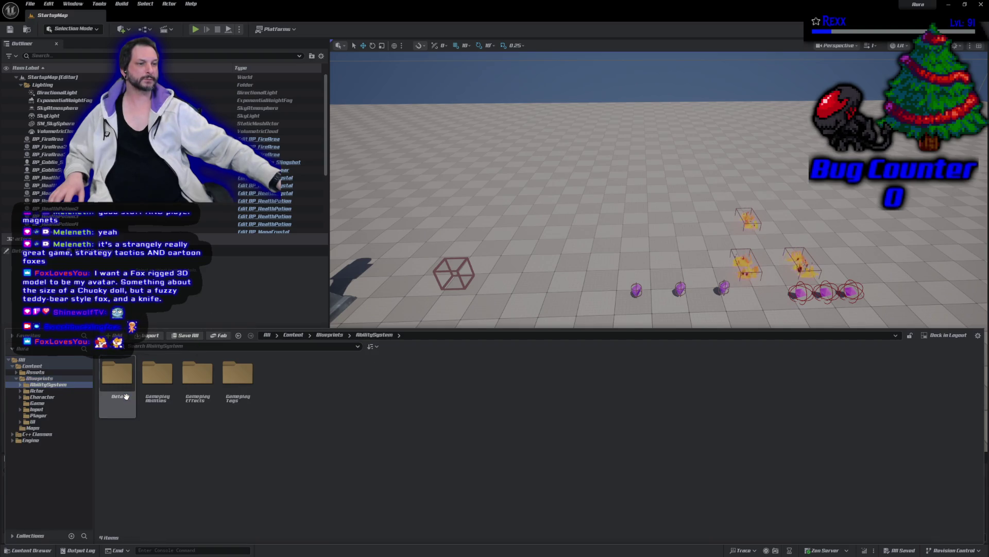
double_click(156, 407)
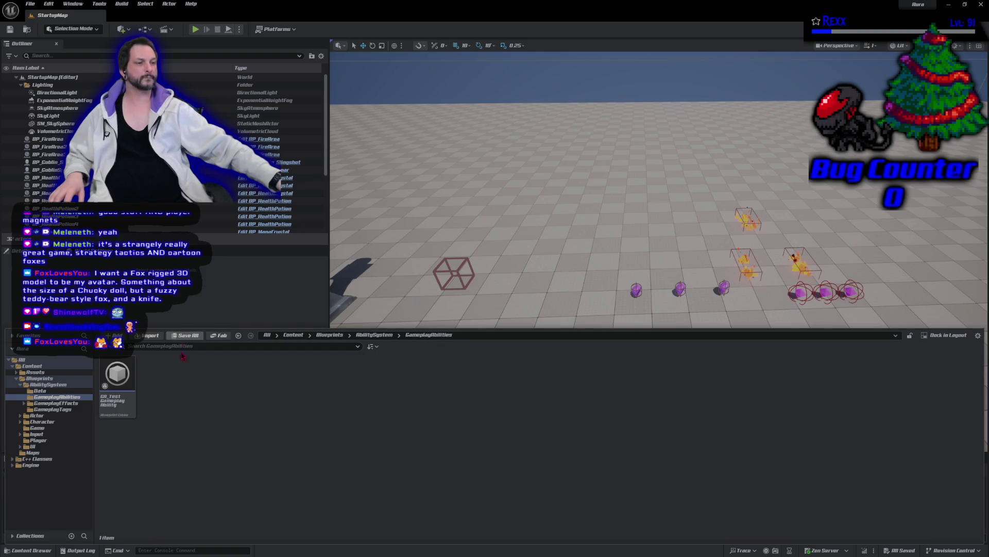
right_click(190, 419)
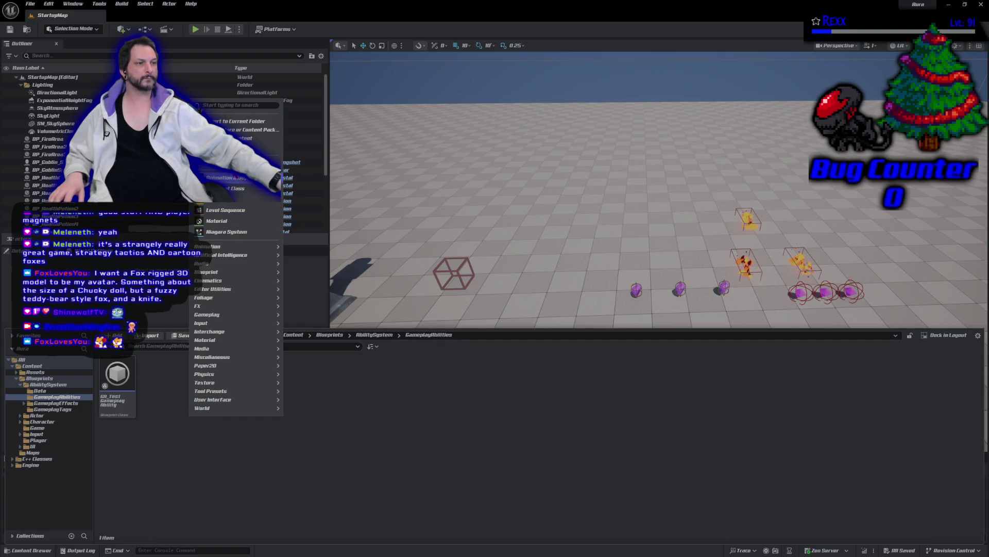
Create a folder named Fire inside GameplayAbilities.
click(222, 113)
text(Fire)
key(Return)
key(Return)
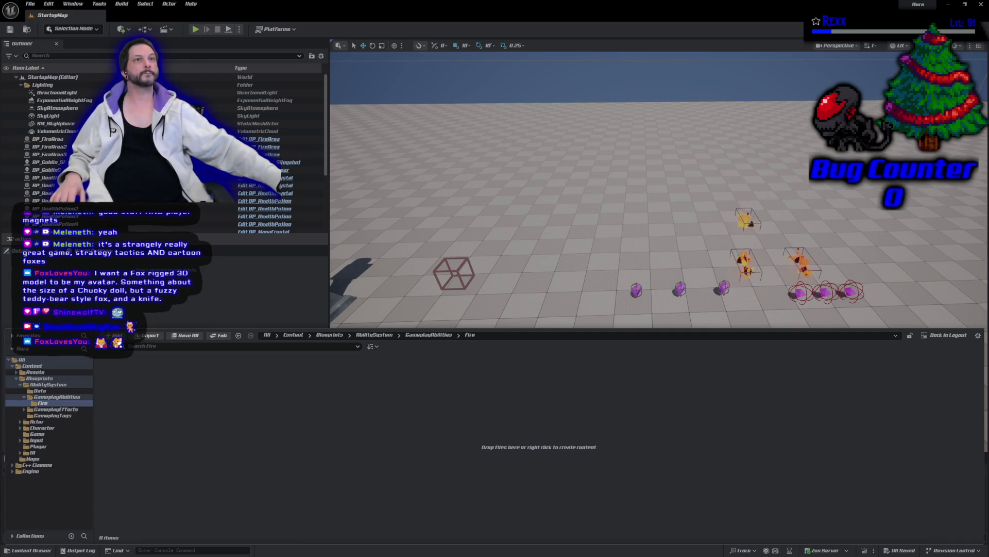
Create a FireBolt folder inside Fire and open it.
right_click(151, 398)
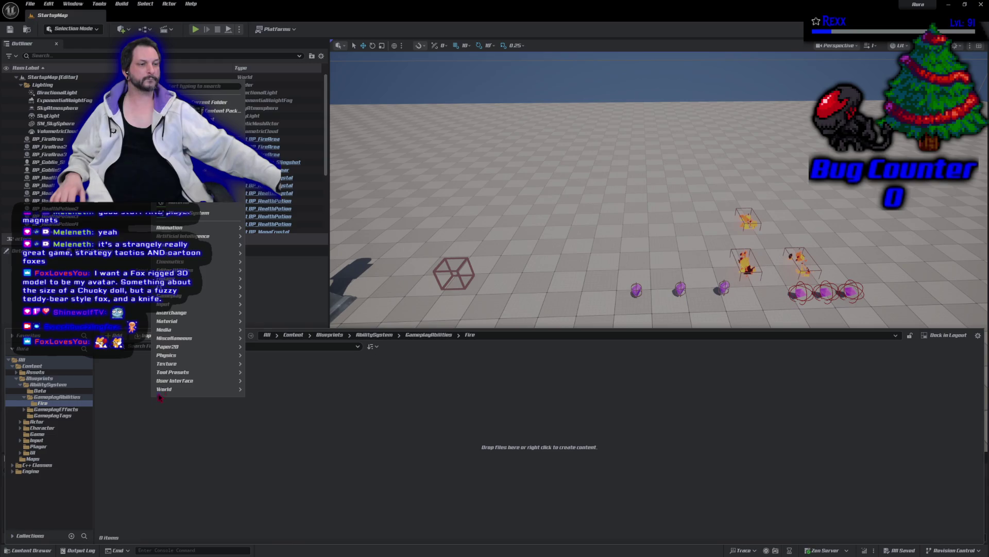
click(175, 94)
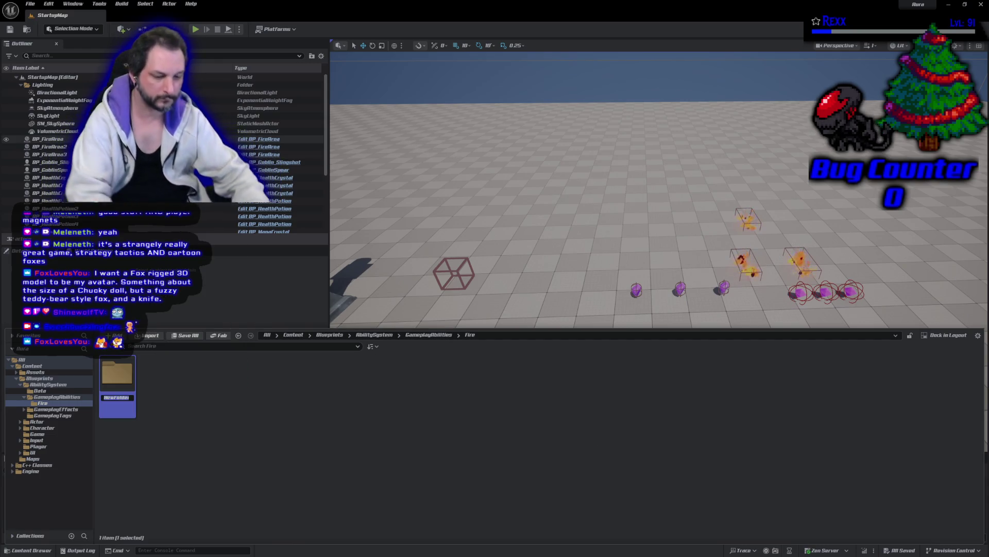
text(FireBolt)
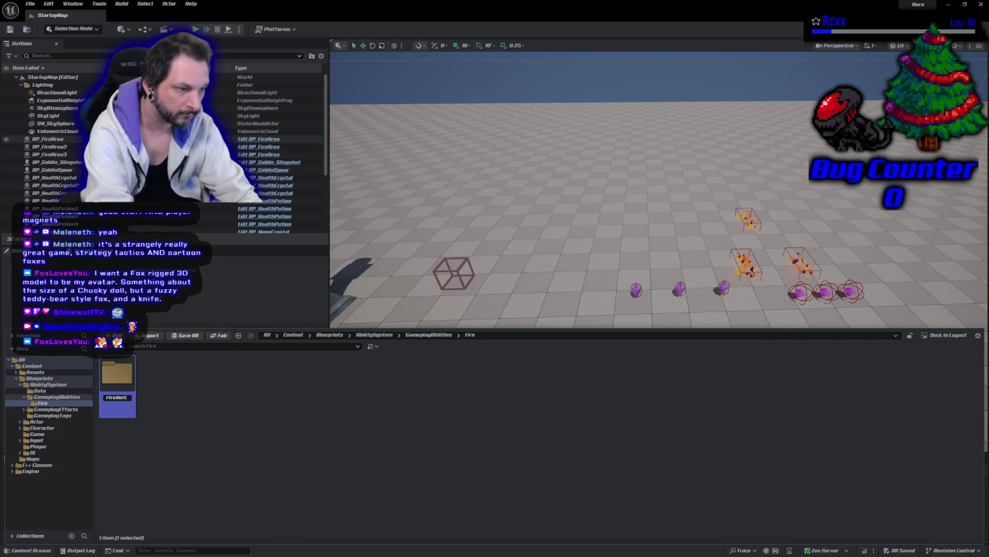
key(Return)
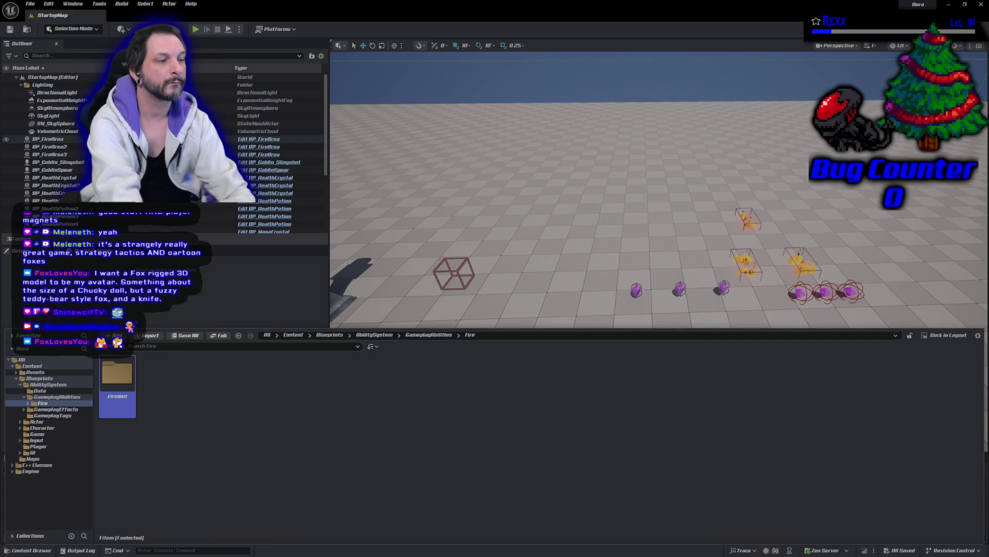
key(Return)
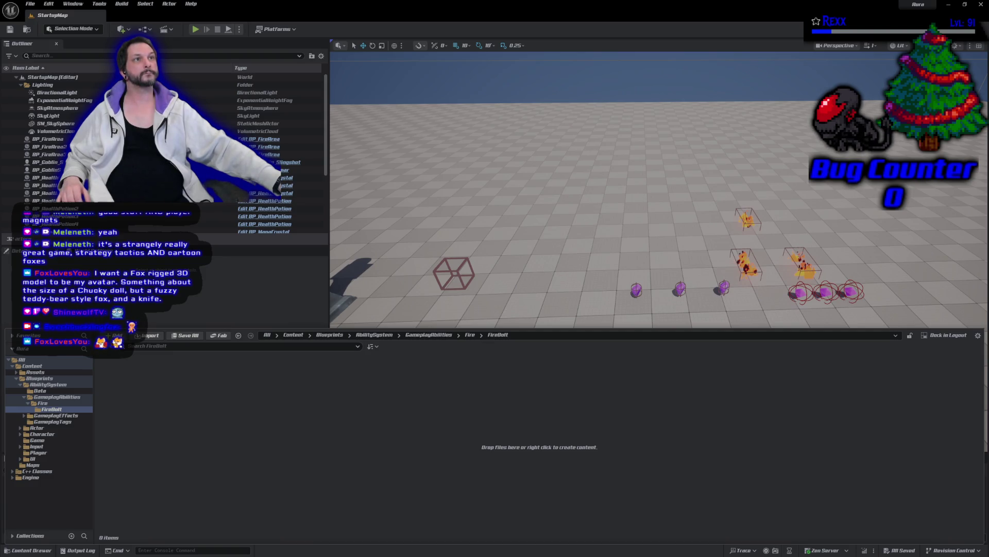
right_click(184, 390)
Create a new Blueprint class with AuraProjectile as its parent.
key(Escape)
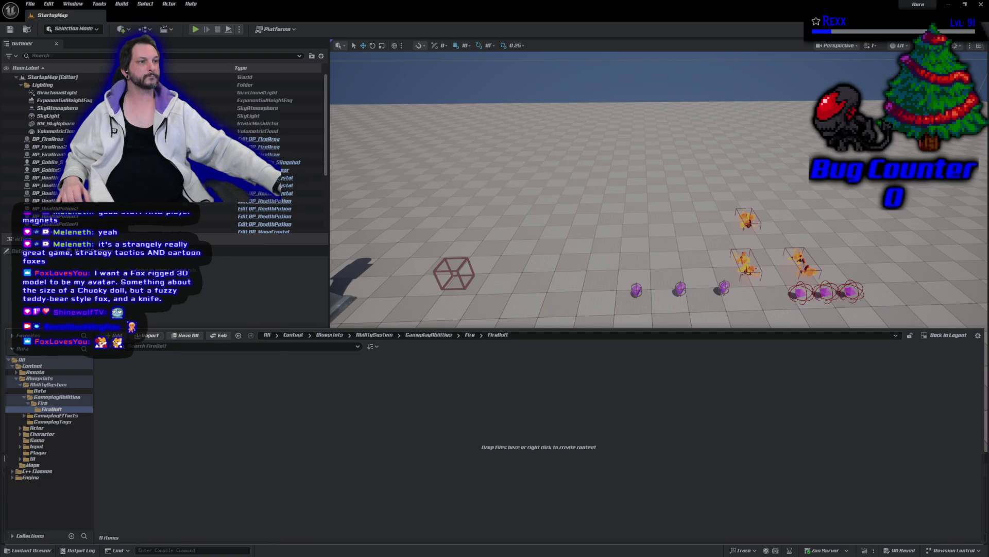
text(auraproj)
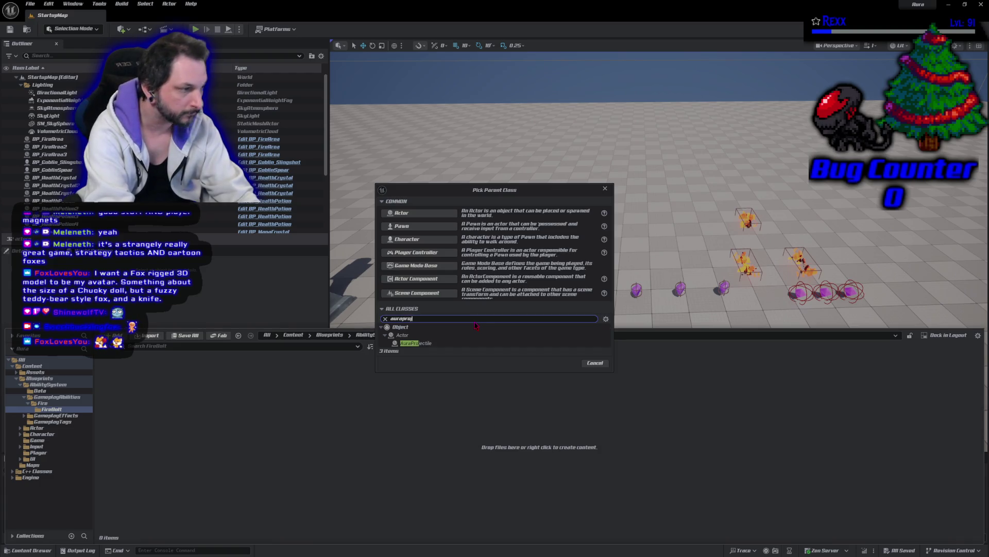
click(431, 344)
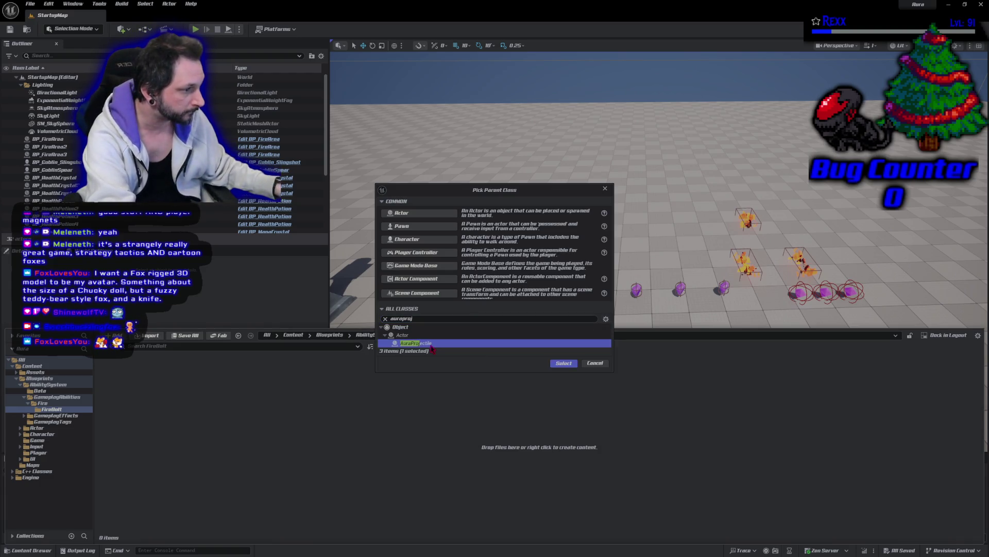
click(563, 363)
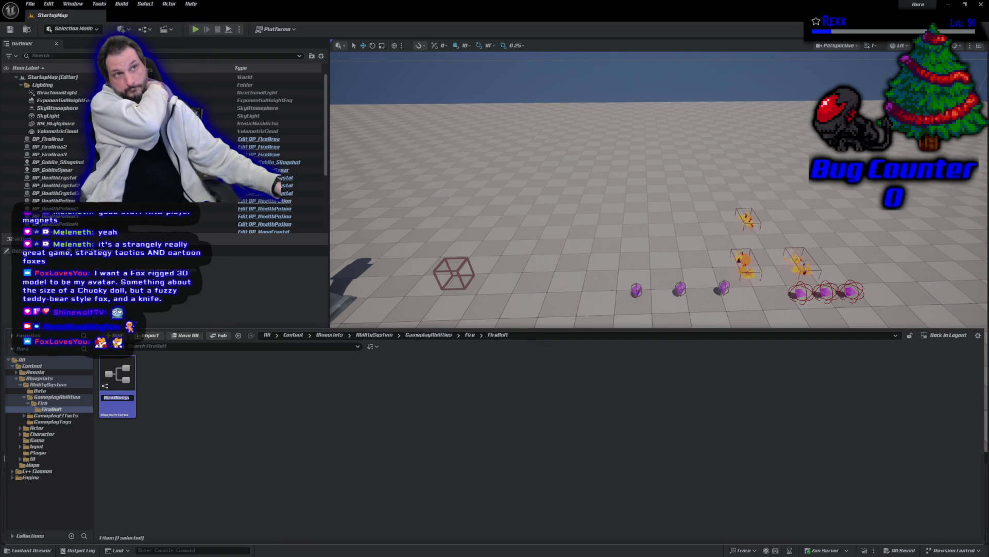
Rename the new Blueprint BP_FireBolt and open it in the Blueprint editor.
click(127, 398)
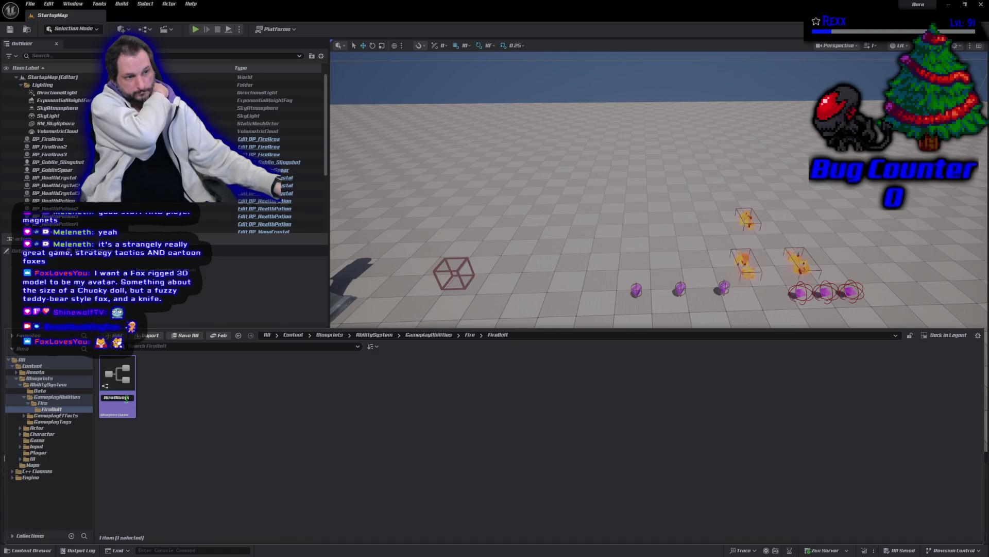
key(ctrl+a)
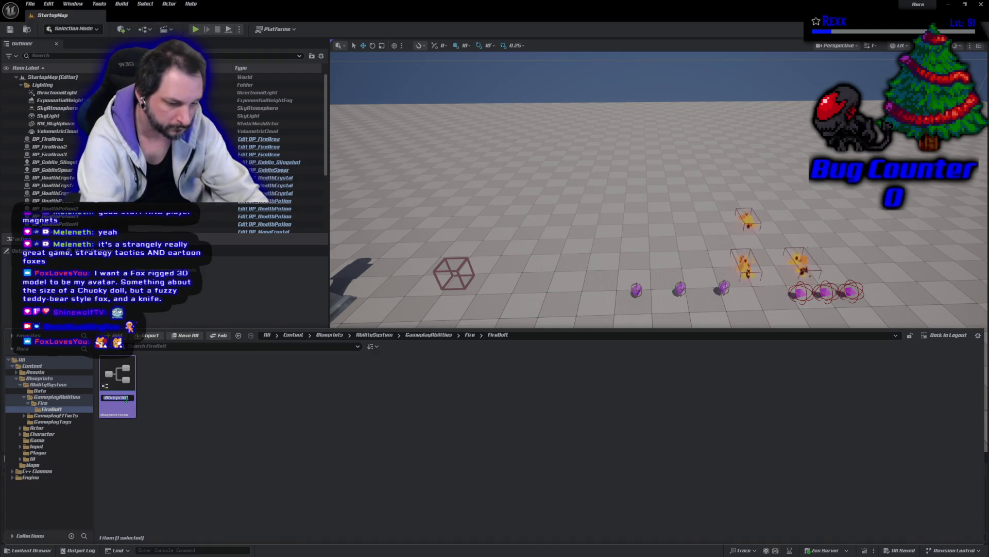
text(BP_Fi)
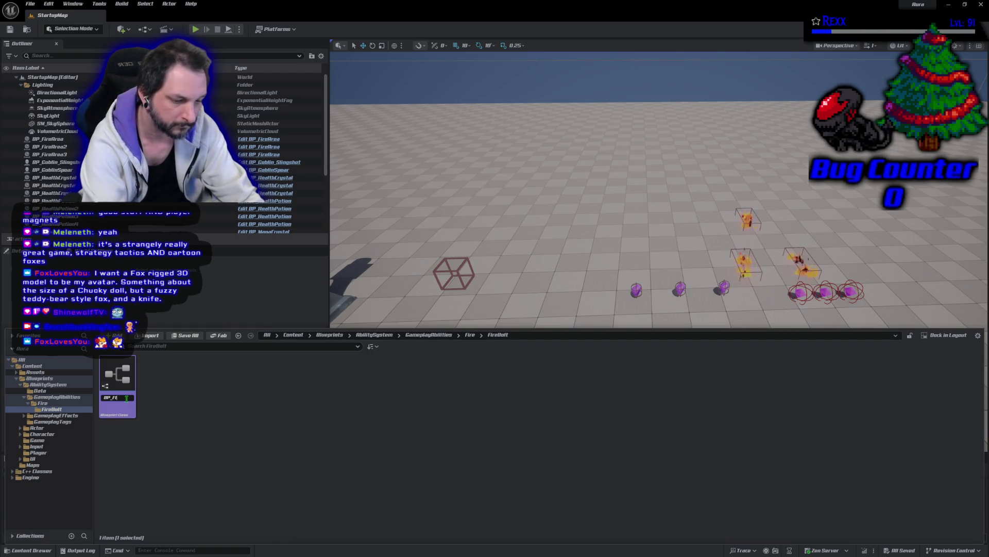
text(reBolt)
key(Return)
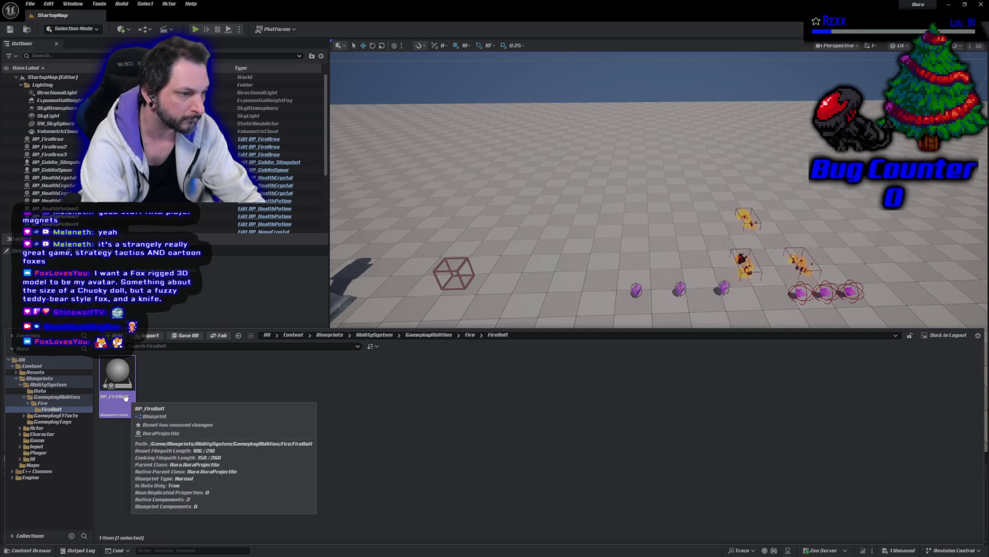
double_click(125, 397)
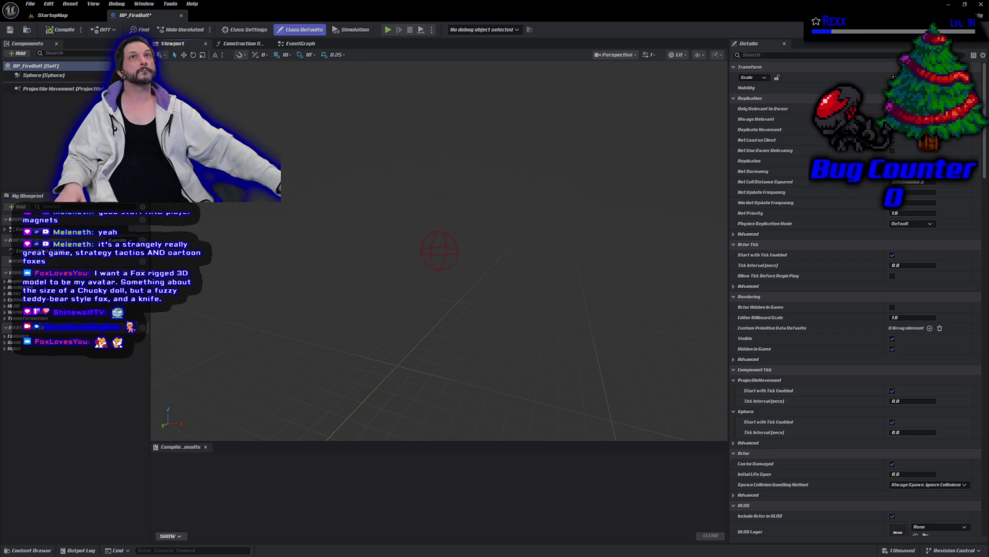
Add a Niagara component named FireEffect under the Sphere component.
click(42, 75)
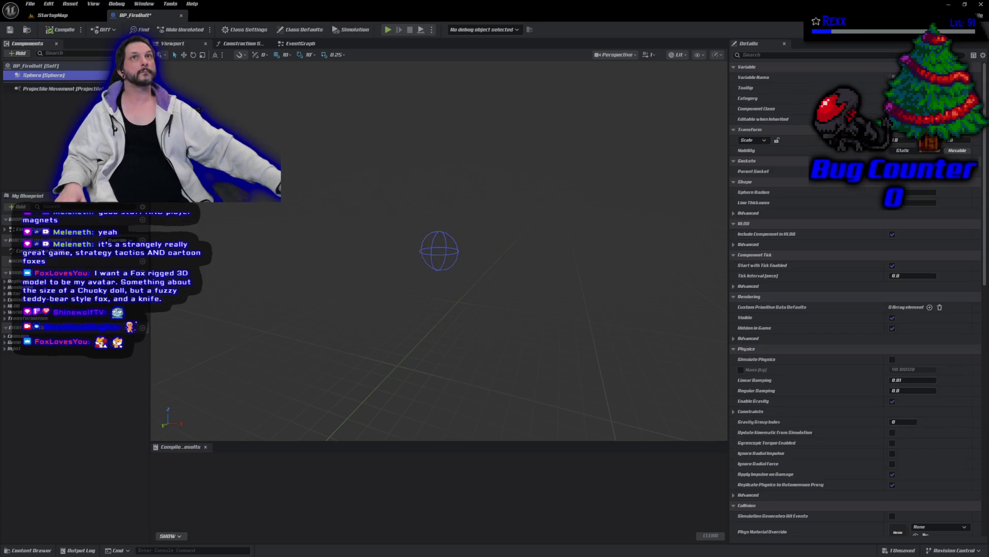
click(18, 54)
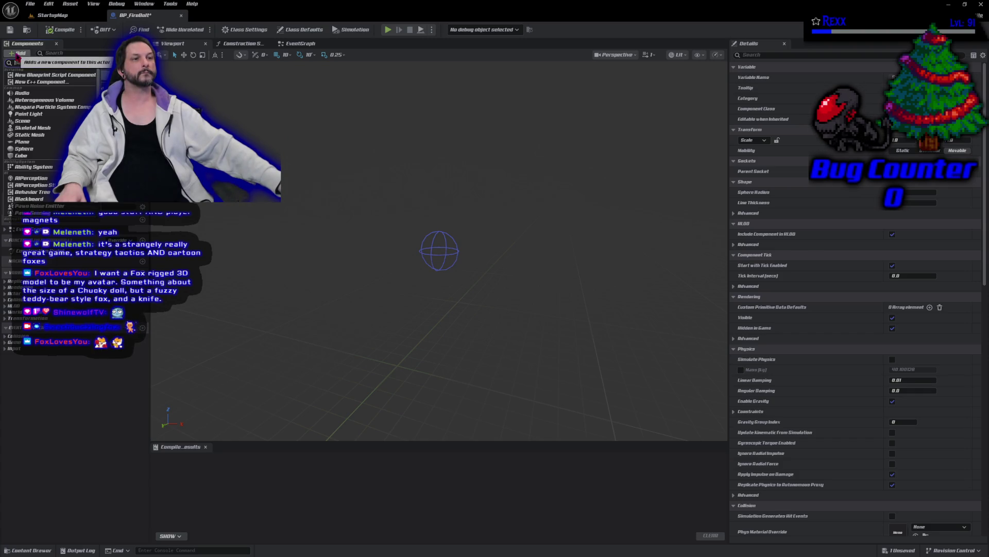
click(49, 108)
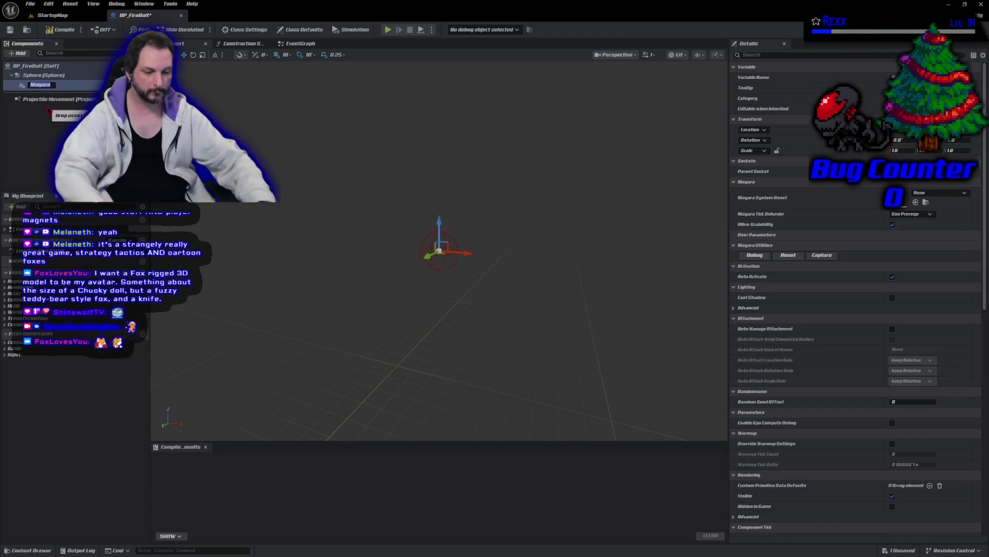
text(FireEff)
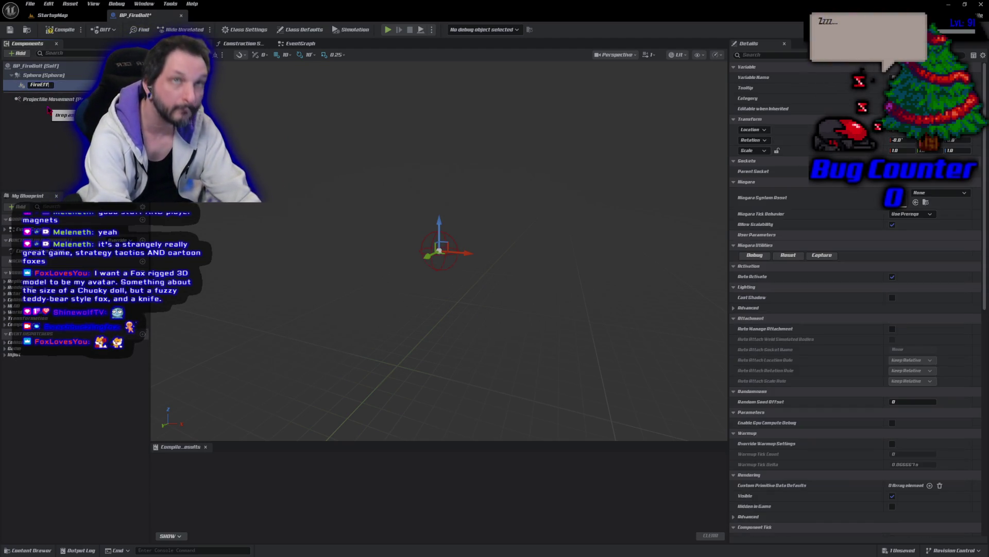
text(ect)
key(Return)
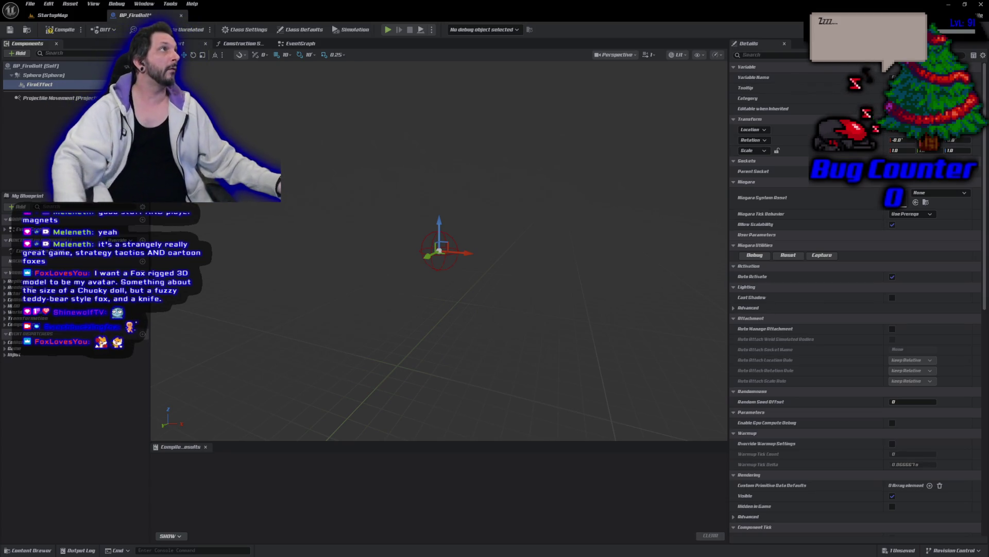
Set FireEffect's Niagara system to NS_Fire_3, then compile and save BP_FireBolt.
click(938, 193)
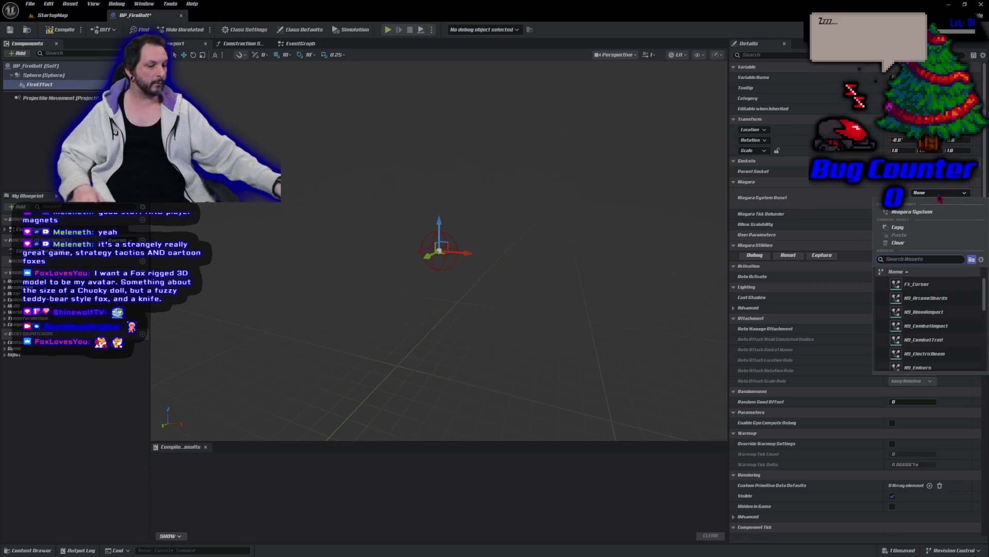
text(fire)
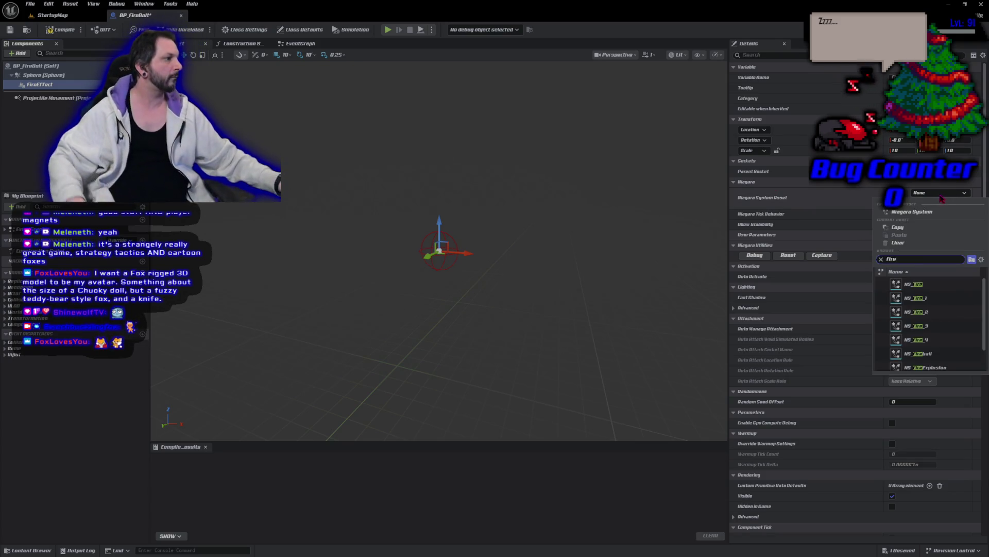
click(920, 325)
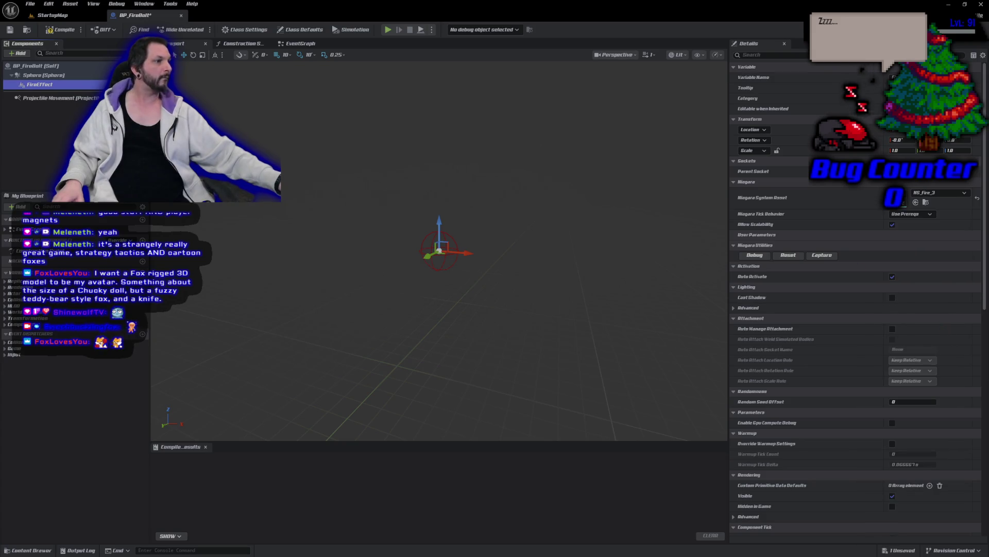
drag(544, 310, 572, 317)
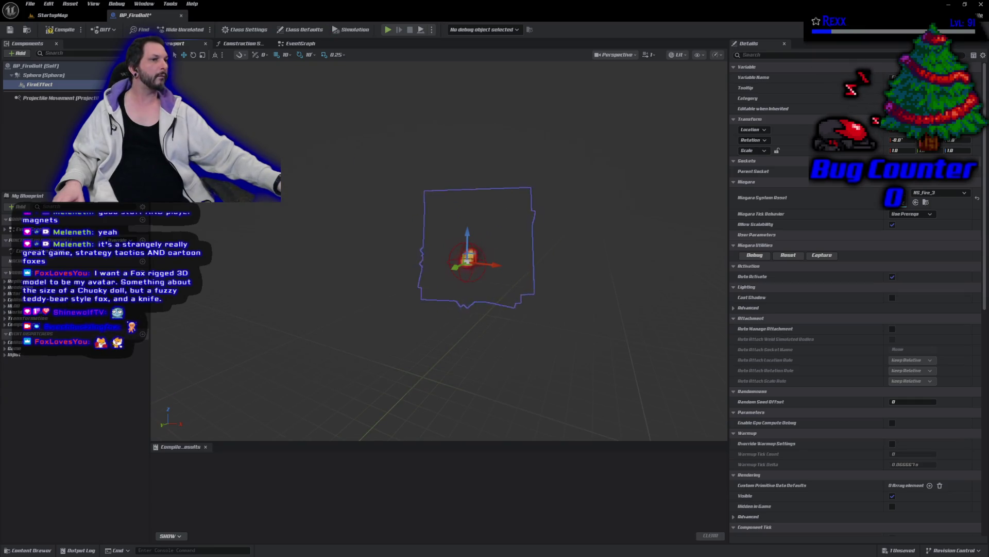
key(F7)
key(ctrl+s)
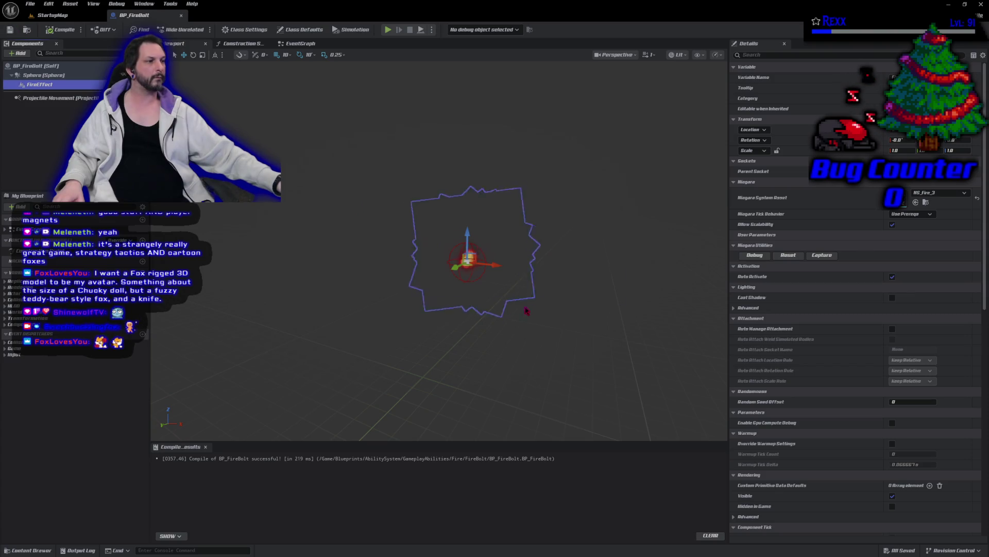
click(548, 353)
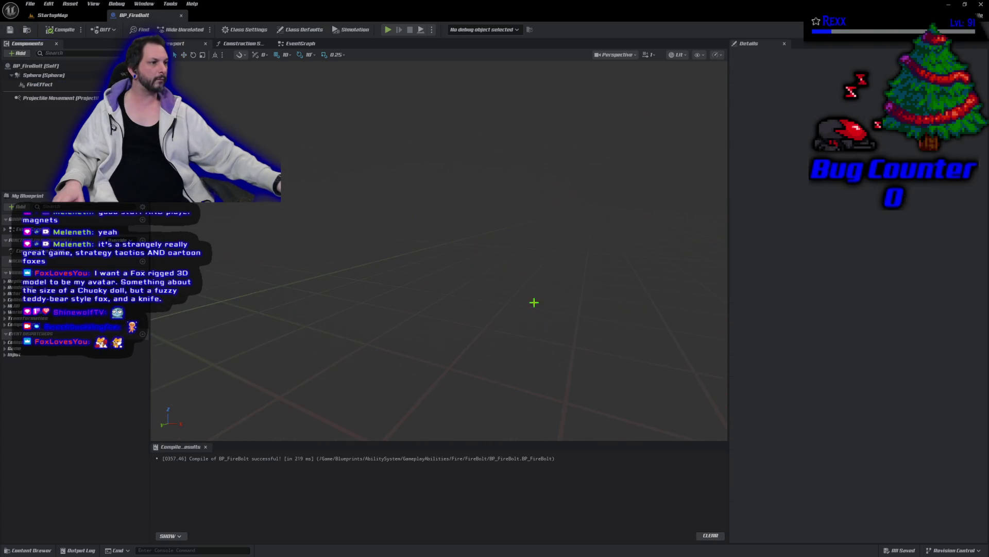
Orbit the BP_FireBolt preview to frame the glowing fire effect up close.
drag(454, 309, 474, 340)
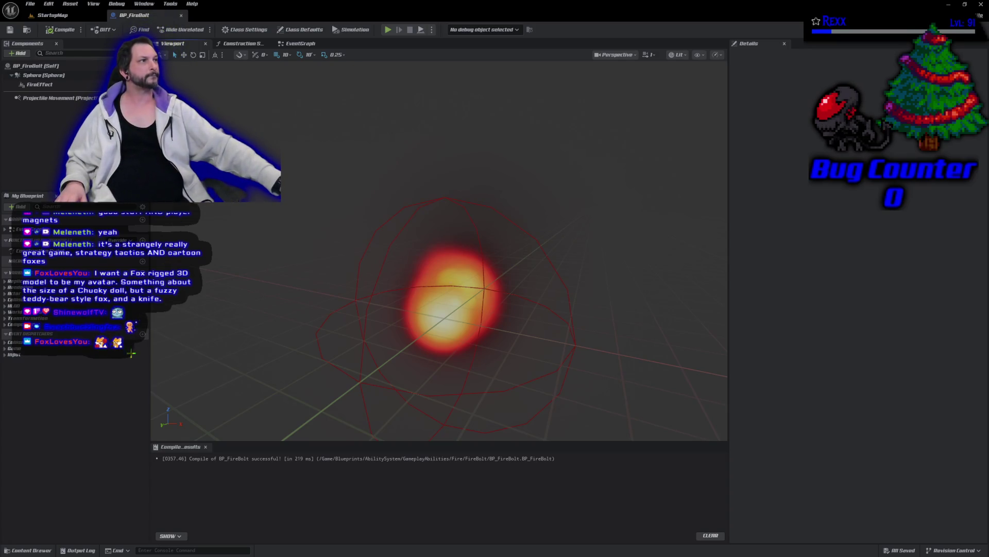
click(28, 550)
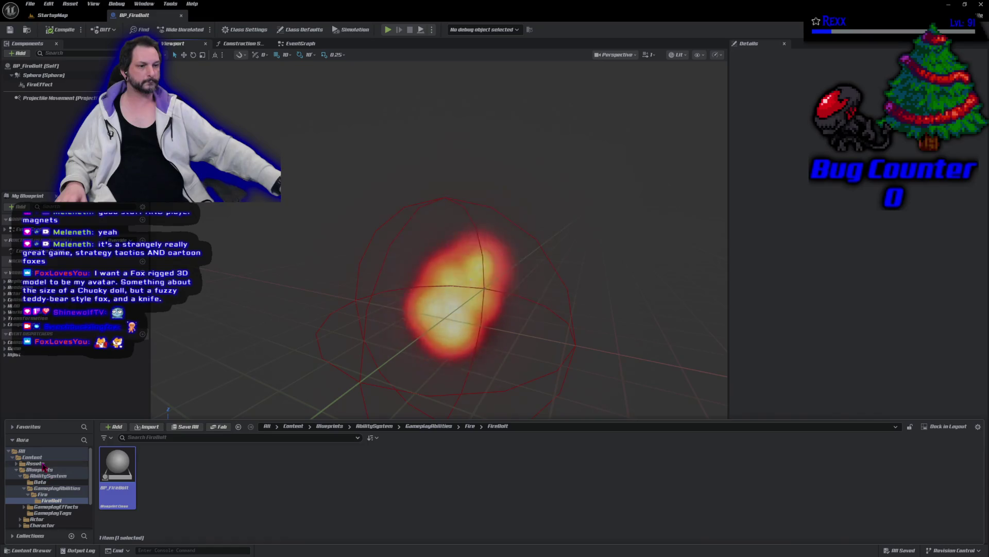
Open Assets > Dungeon in the content drawer and scroll through its dungeon static meshes.
click(36, 464)
double_click(157, 464)
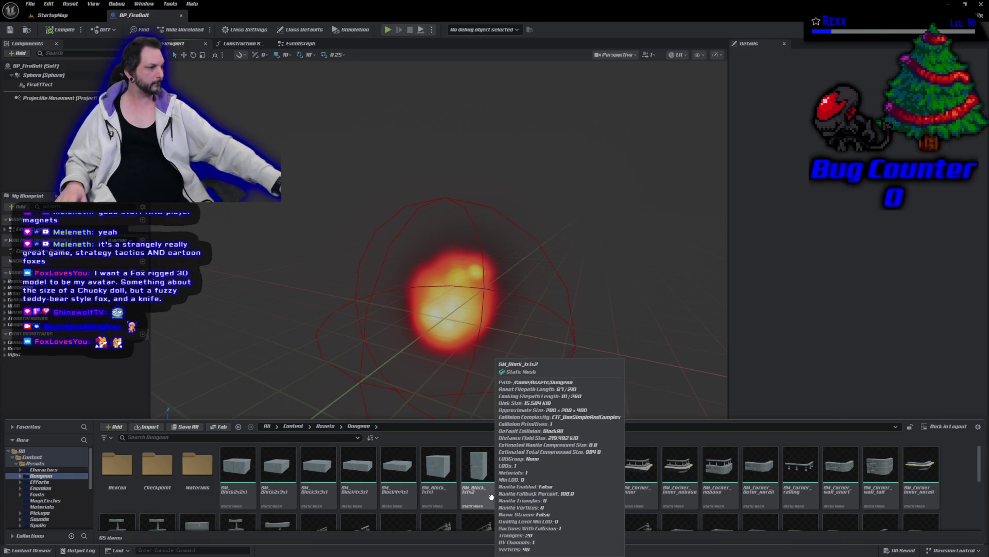
scroll(490, 490, down, 2)
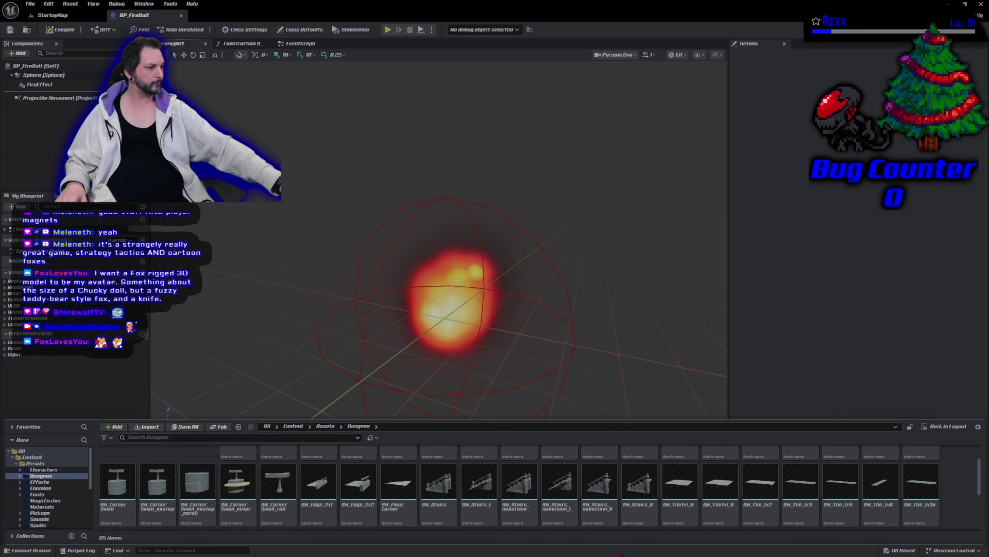
mouse_move(680, 522)
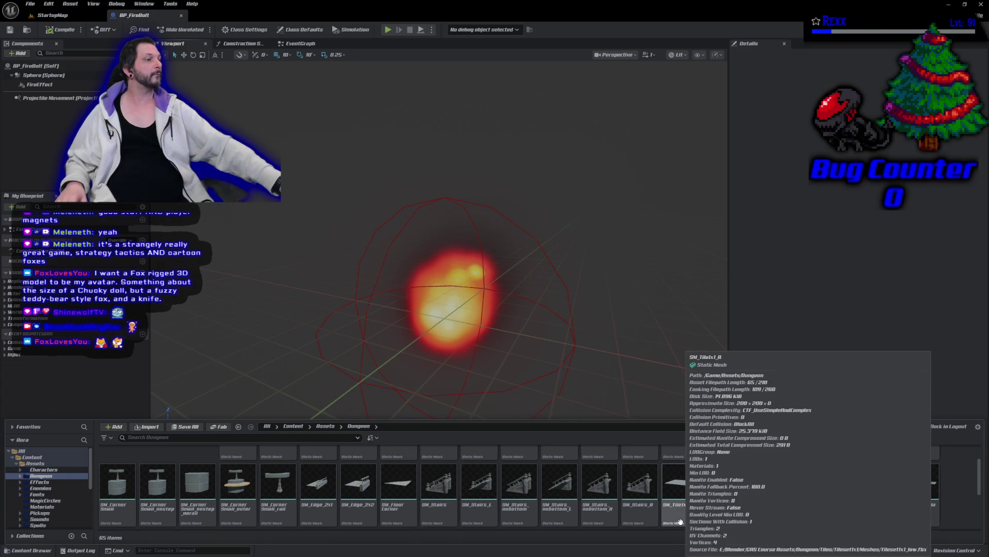
In StartupMap, drag an SM_Tile1x1_A tile from the Dungeon folder onto the floor.
click(52, 15)
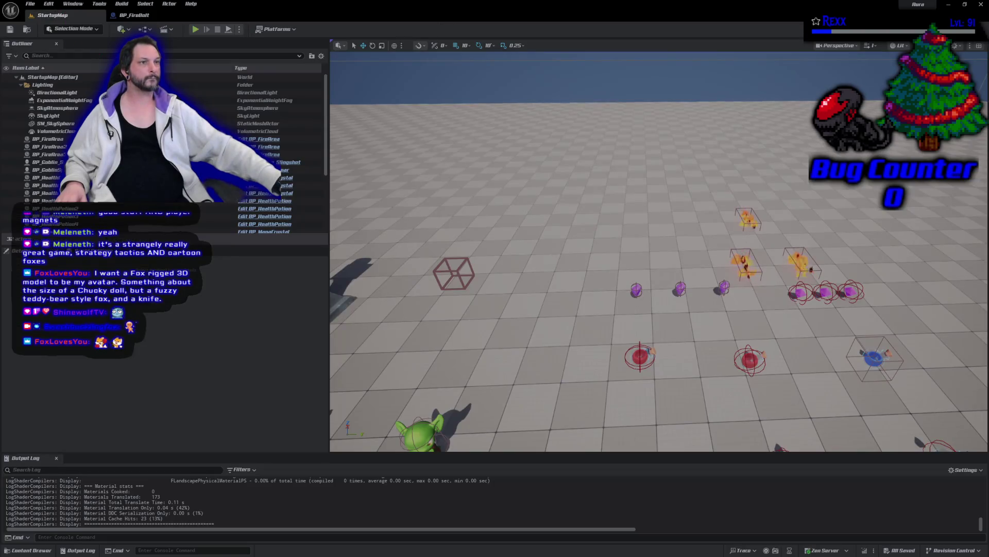
key(ctrl+space)
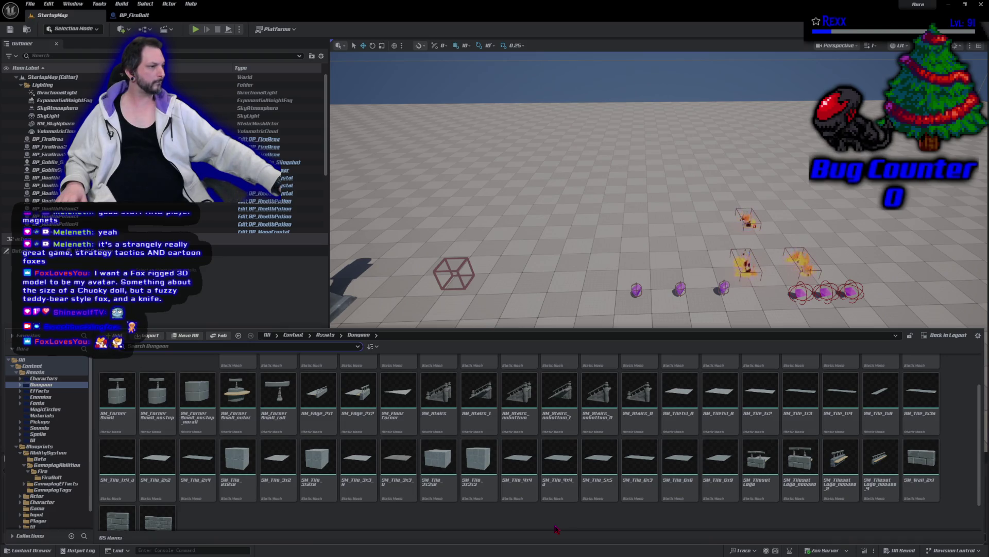
mouse_move(684, 419)
mouse_move(684, 420)
mouse_down()
mouse_move(559, 239)
mouse_move(545, 395)
mouse_move(497, 235)
mouse_up()
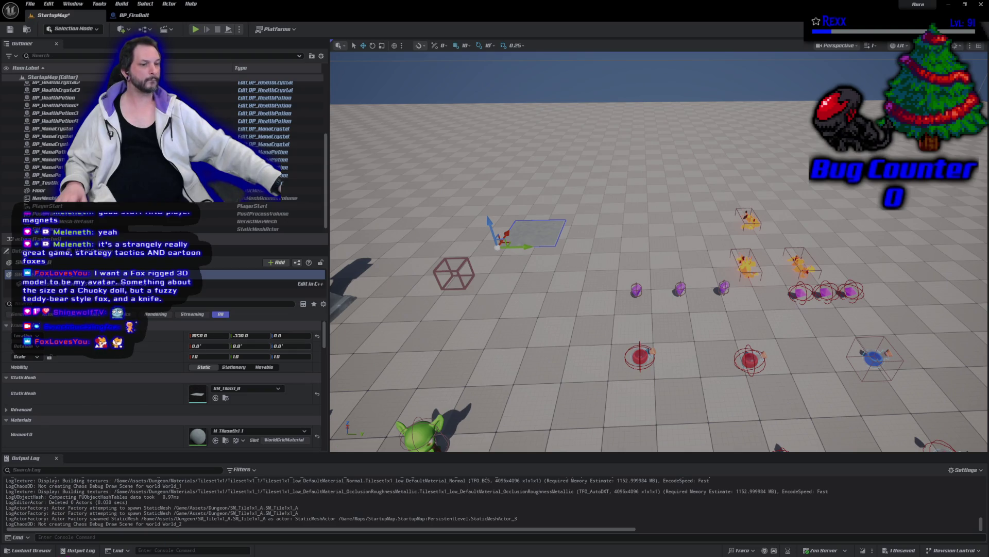
click(31, 550)
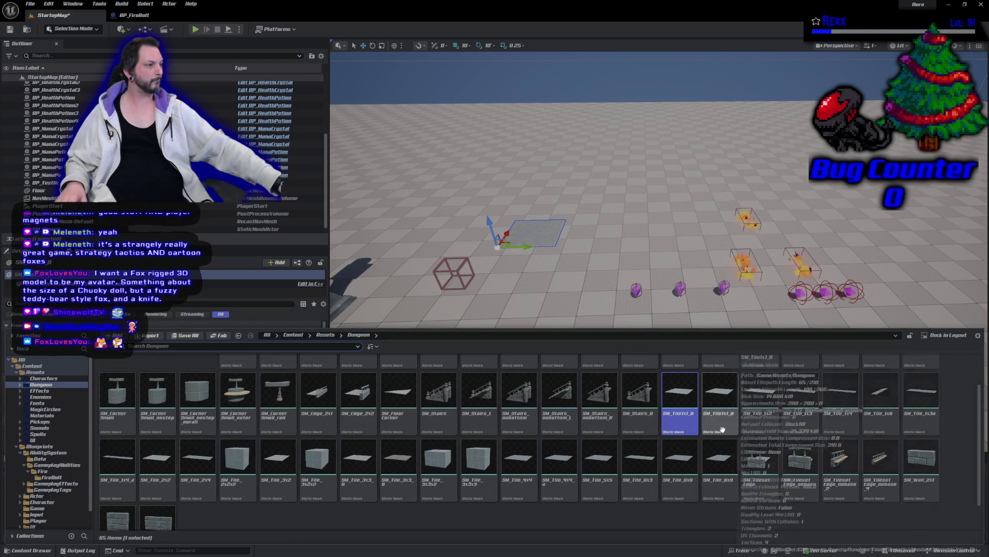
Drop an SM_Tile1x1_B tile and a larger SM_Tile_3x3_A tile onto the level floor.
mouse_move(719, 392)
mouse_down()
mouse_move(599, 237)
mouse_move(588, 248)
mouse_move(562, 237)
mouse_up()
click(582, 270)
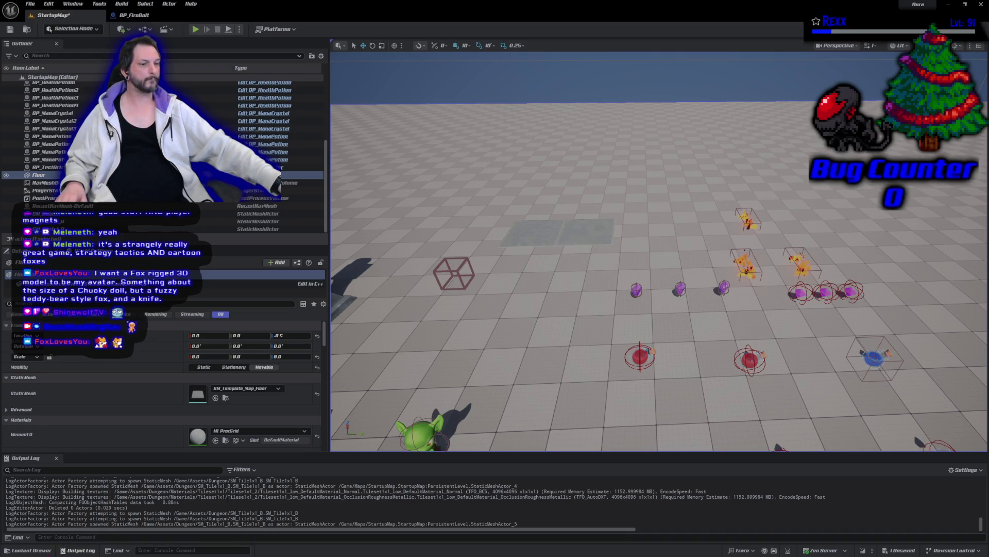
click(28, 550)
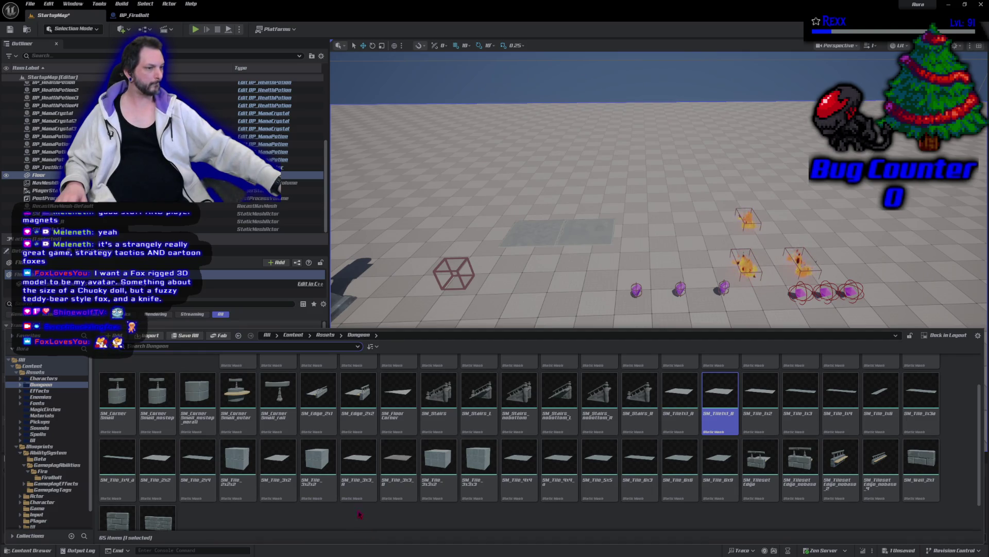
mouse_move(358, 461)
mouse_down()
mouse_move(508, 412)
mouse_move(634, 209)
mouse_move(625, 216)
mouse_move(628, 200)
mouse_up()
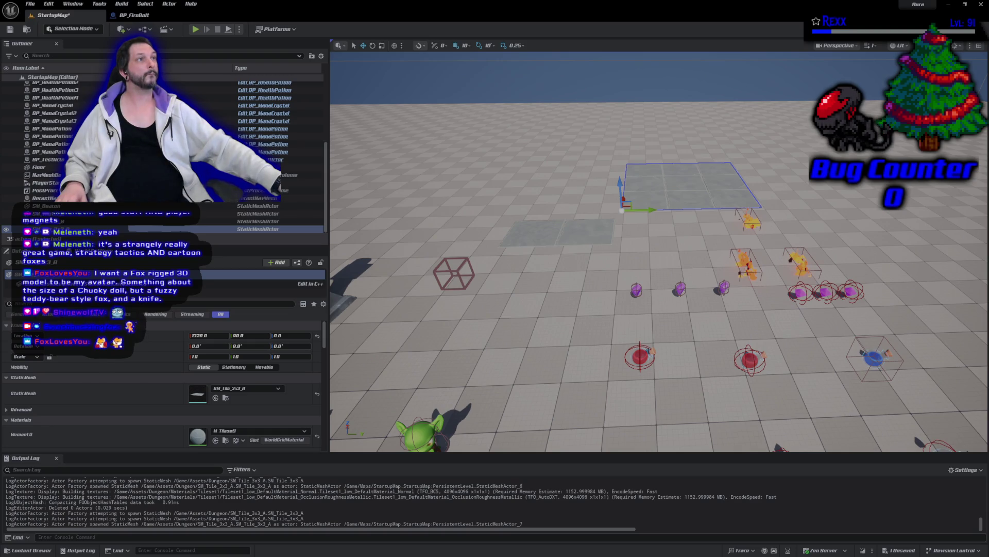
Place an SM_Tile_3x3_B tile and delete the unwanted 1x1 and 3x3 test tiles.
click(31, 550)
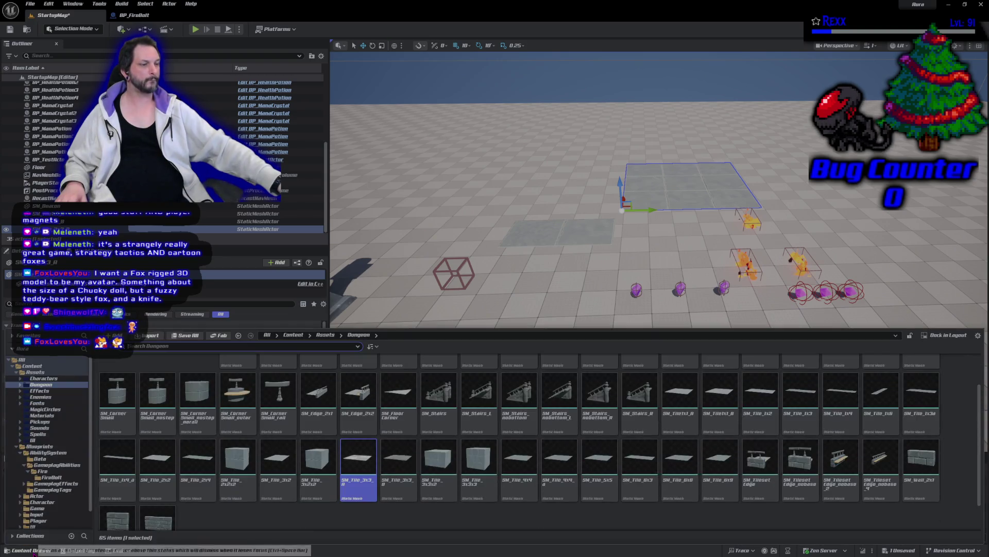
mouse_move(398, 473)
mouse_down()
mouse_move(770, 161)
mouse_move(771, 193)
mouse_up()
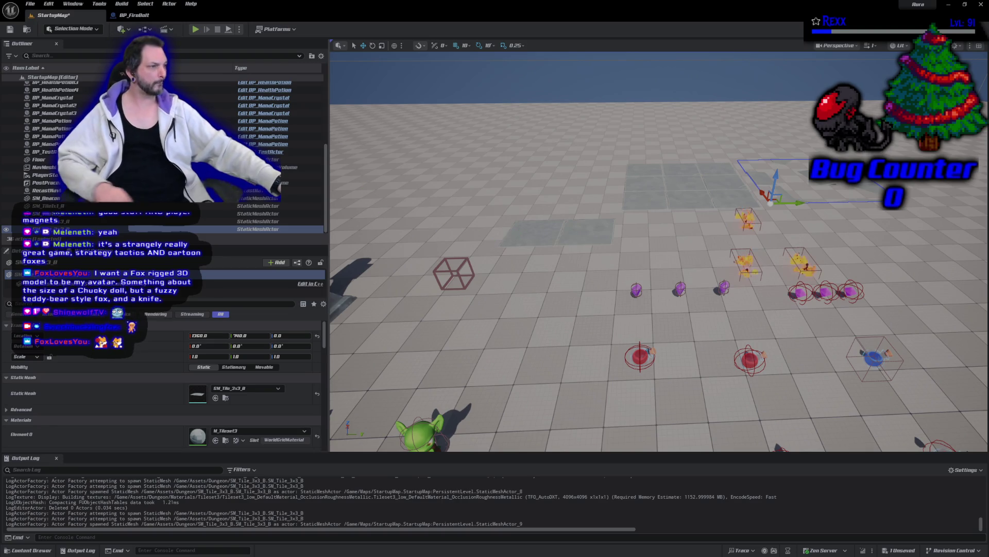
click(539, 234)
key(Delete)
click(588, 231)
key(Delete)
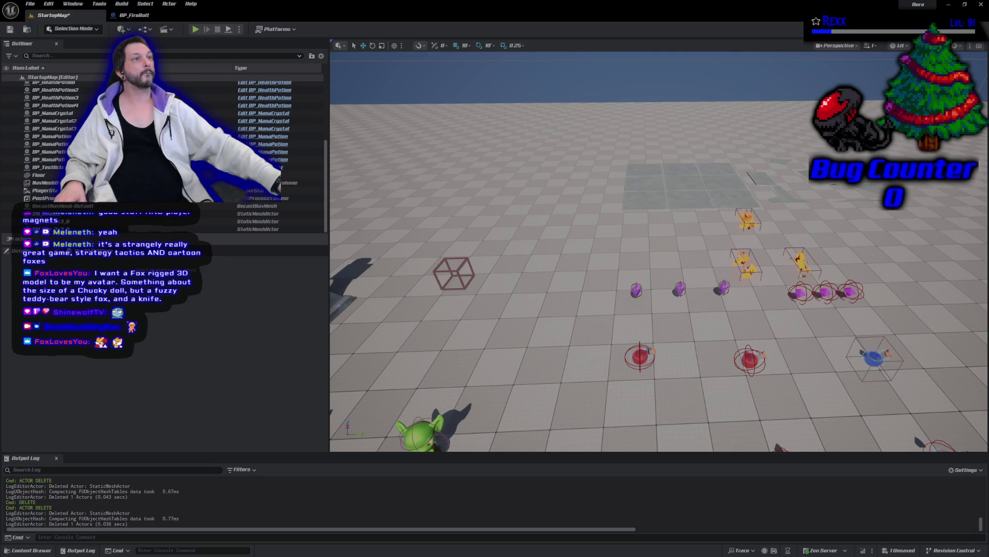
Restore the checkered Floor with undo after accidentally deleting it.
click(552, 309)
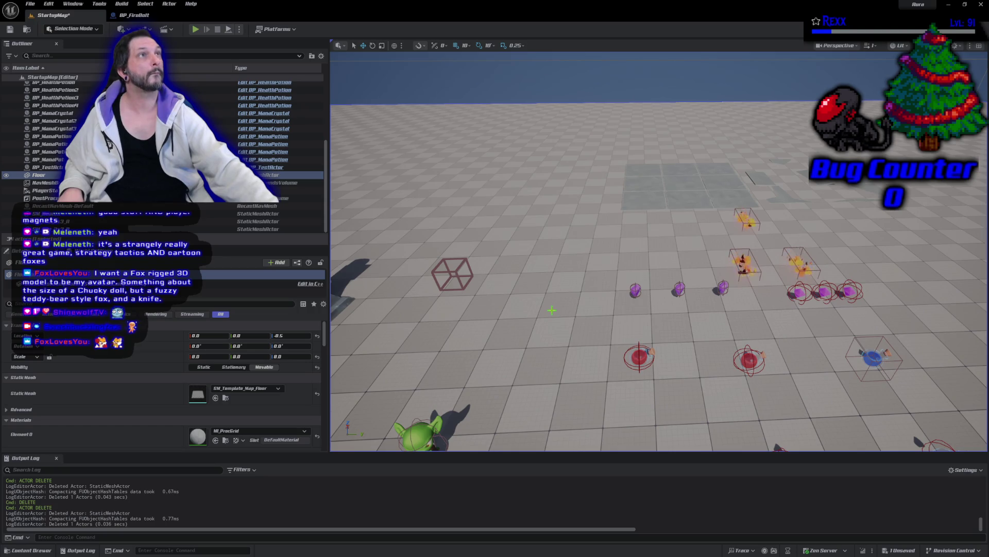
key(Delete)
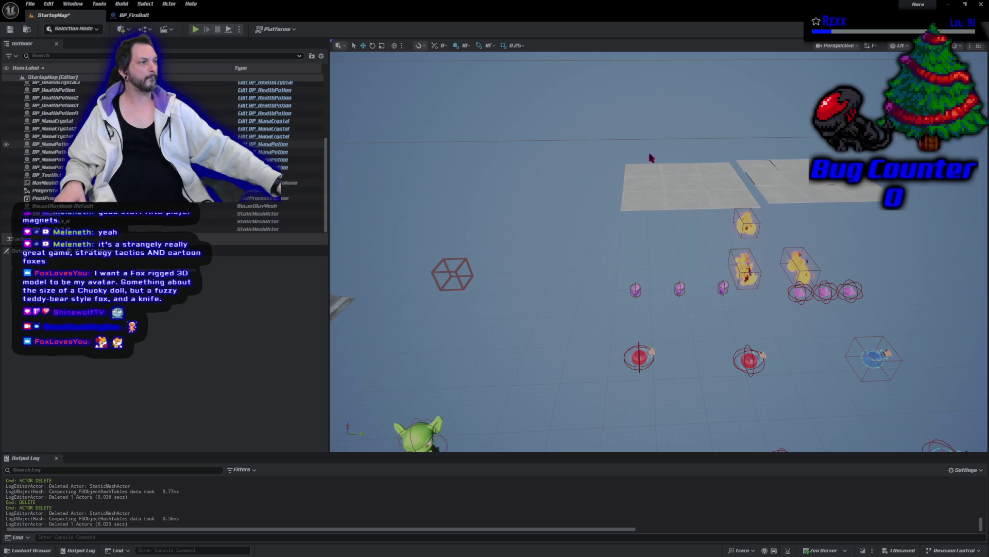
click(773, 178)
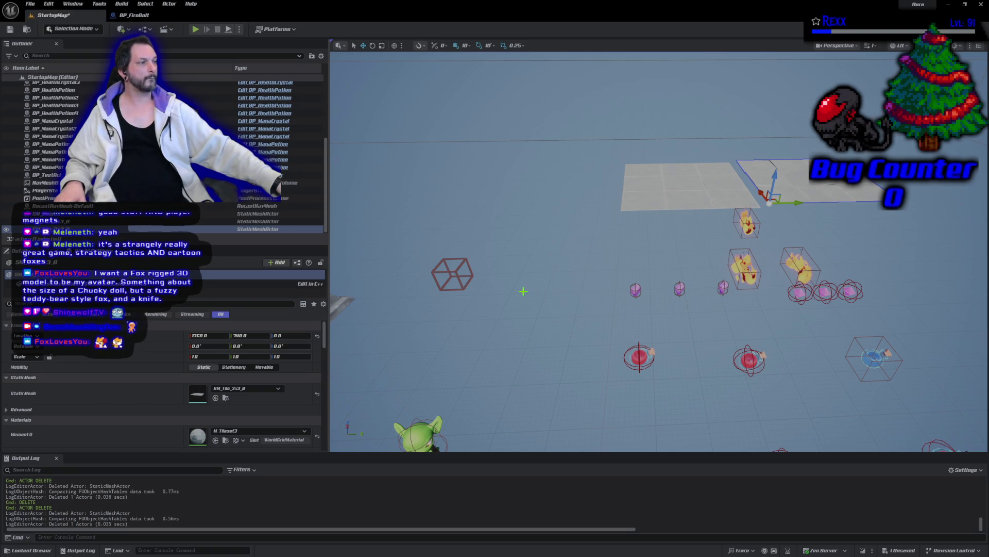
scroll(523, 290, up, 2)
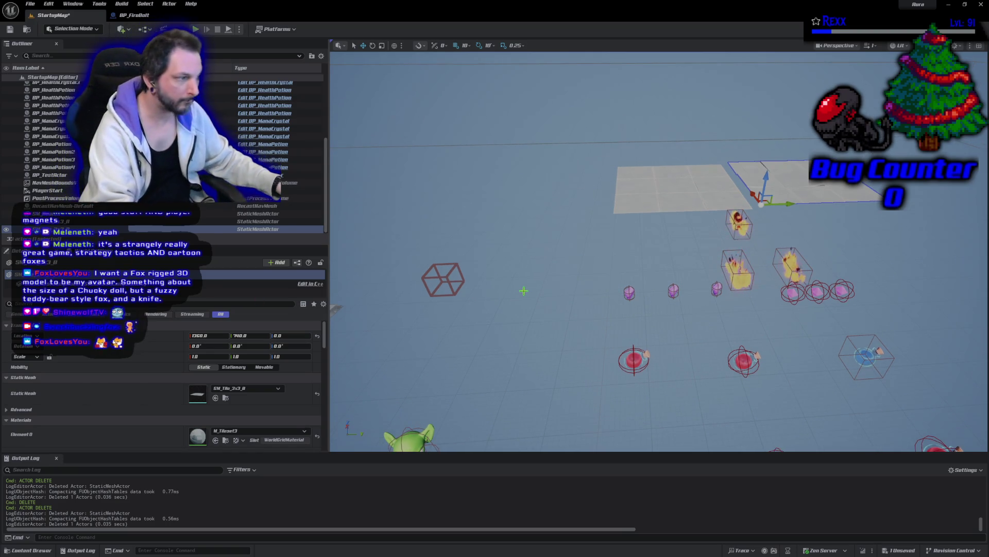
key(ctrl+z)
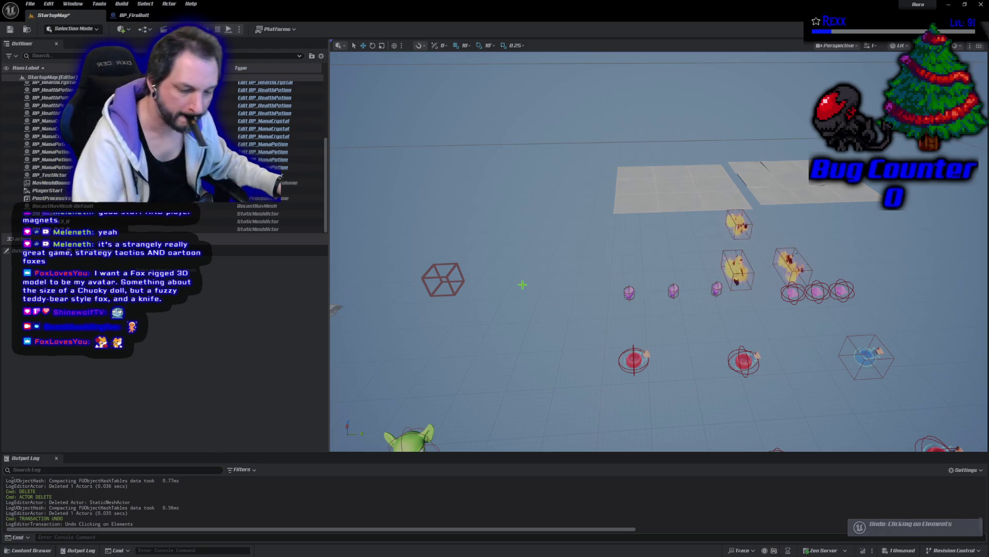
key(ctrl+z)
scroll(519, 294, down, 6)
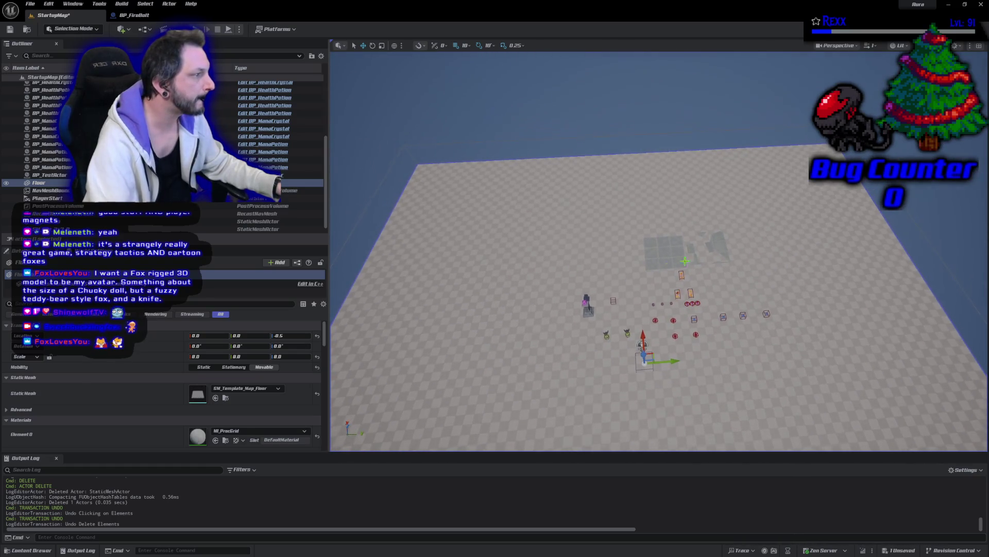
Raise the SM_Tile_3x3_B tile to Z 40, undoing an accidental move of its neighbour.
click(716, 249)
drag(692, 254, 651, 251)
click(654, 256)
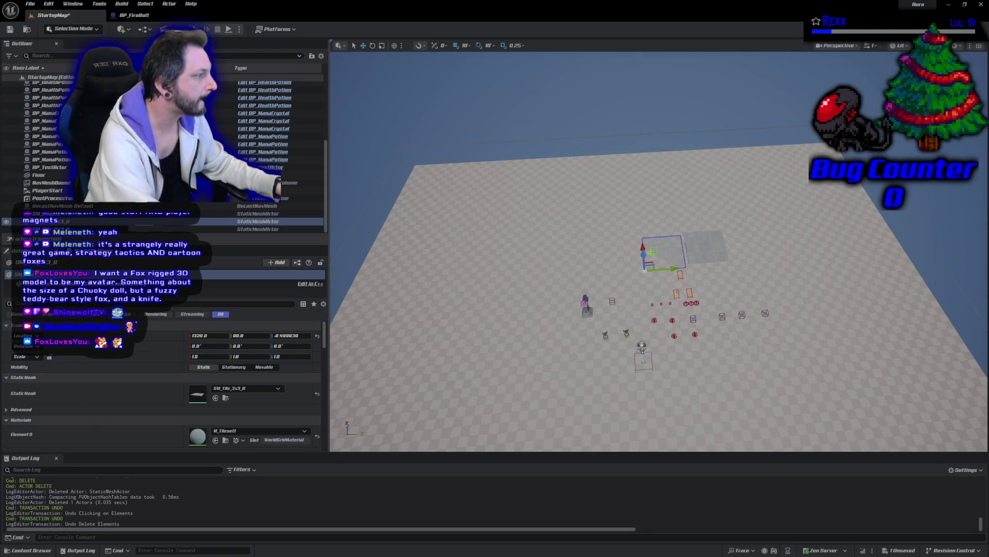
scroll(695, 254, up, 3)
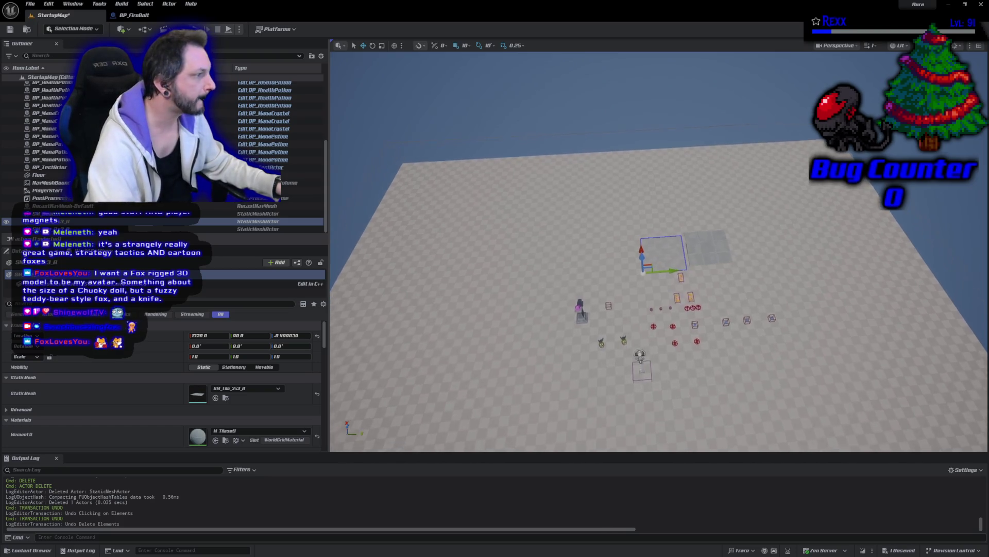
scroll(560, 255, up, 5)
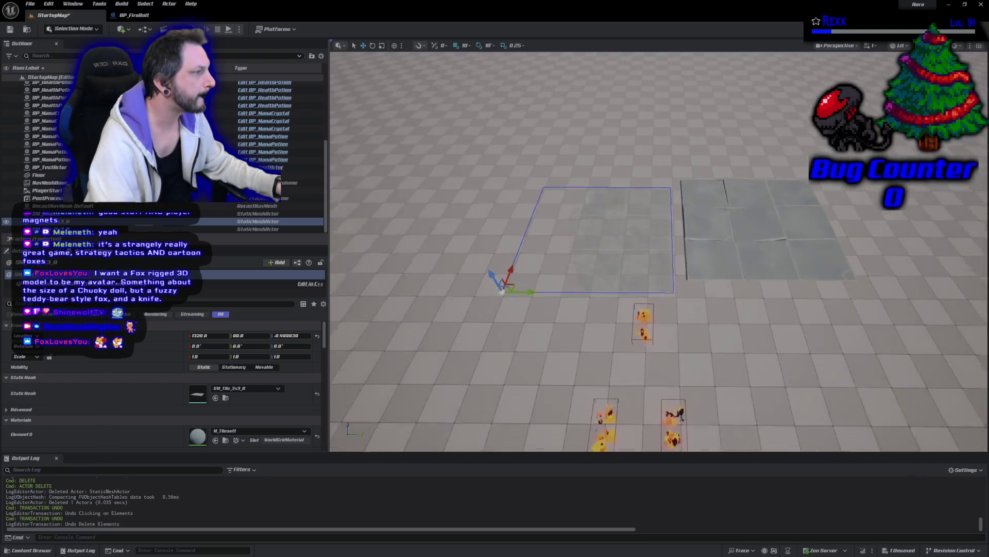
drag(560, 254, 771, 240)
key(ctrl+z)
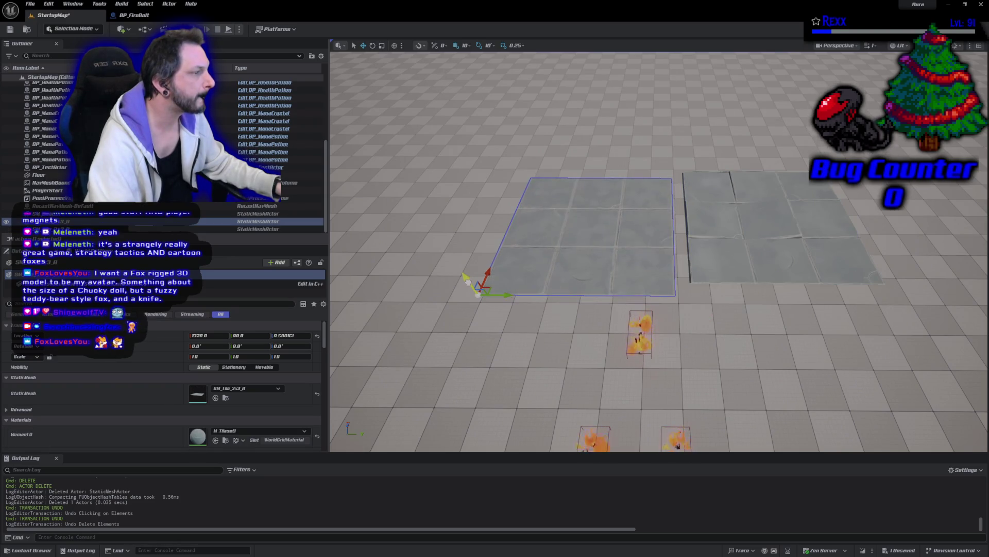
Slide the right 3x3 tile flush against its neighbour and select both tiles.
click(728, 269)
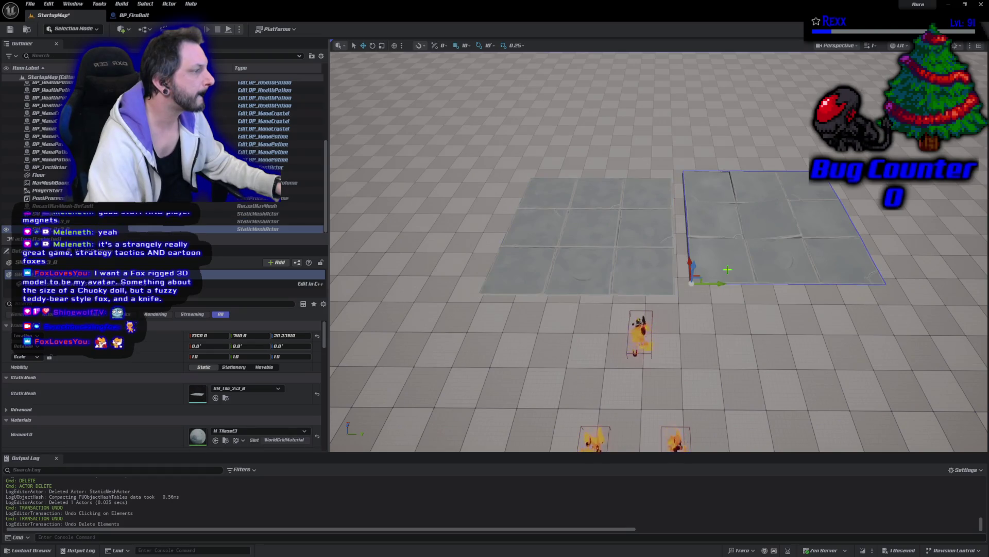
mouse_move(689, 263)
mouse_down()
mouse_move(684, 275)
mouse_move(710, 298)
mouse_move(702, 298)
mouse_up()
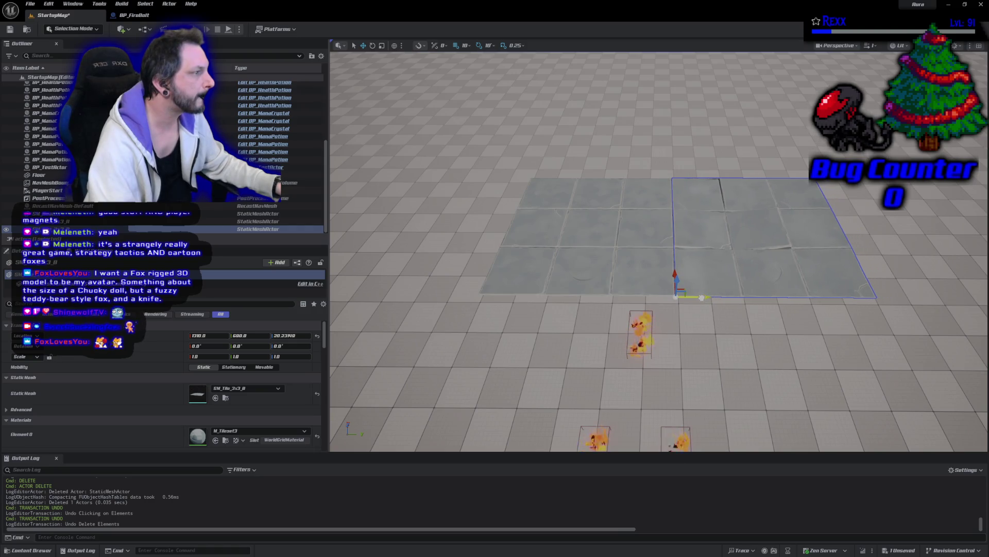
click(541, 344)
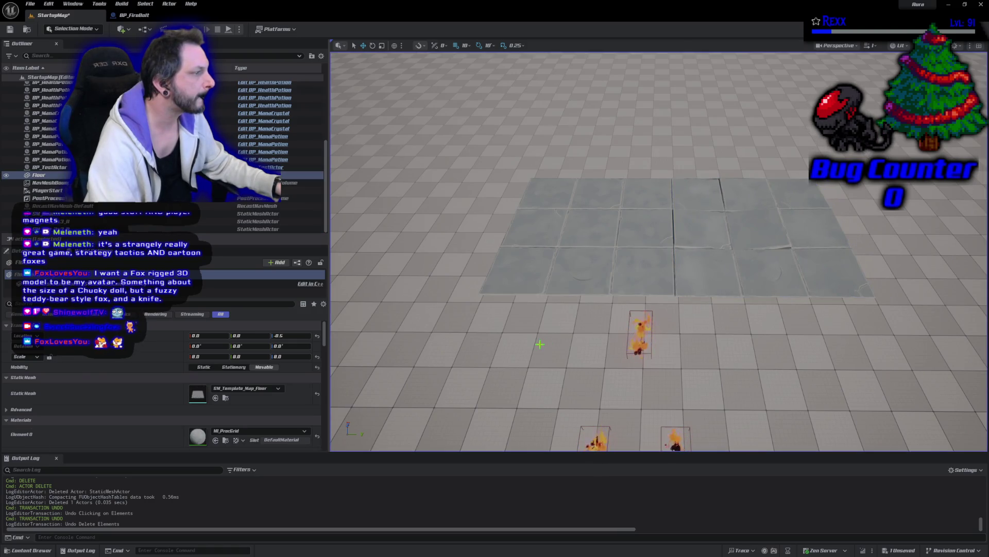
click(644, 254)
ctrl+click(728, 284)
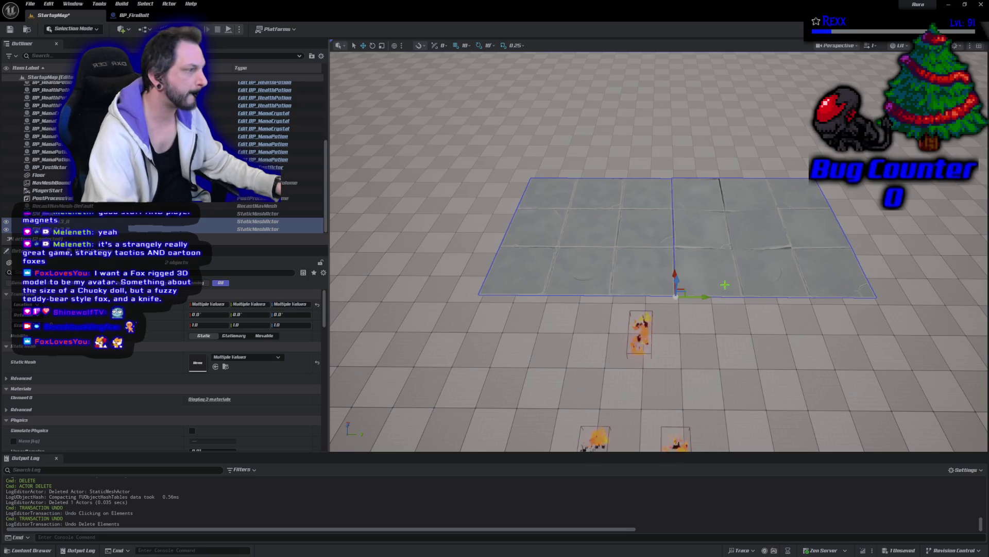
Duplicate the 3x3 tile pair, turn the copies 180° and slide them flush behind along X.
key(ctrl+d)
drag(676, 266, 681, 160)
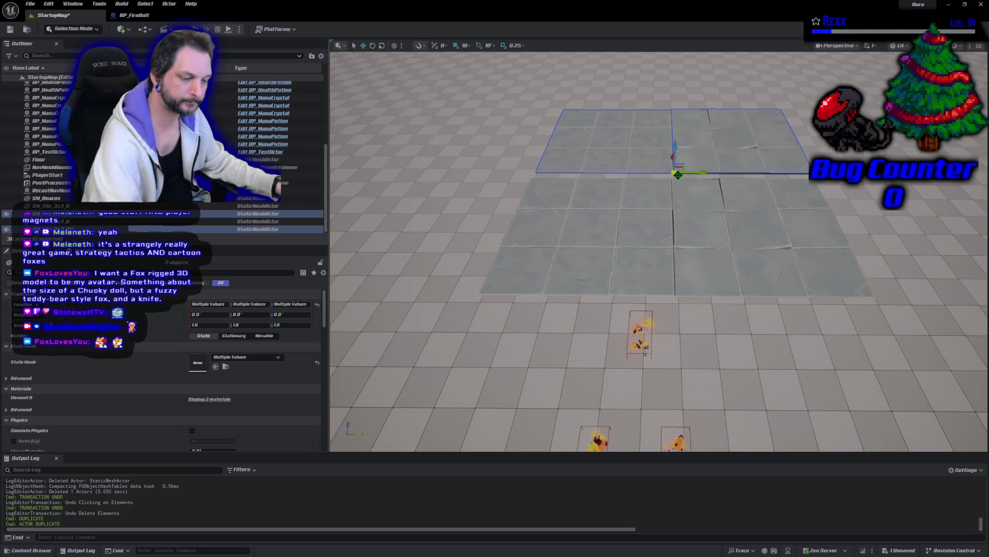
key(e)
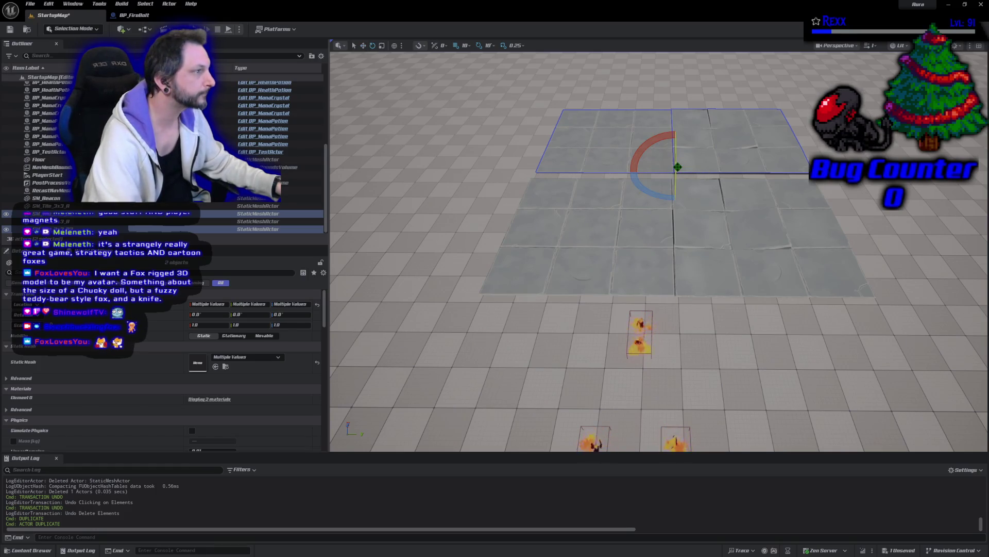
drag(645, 192, 618, 222)
key(w)
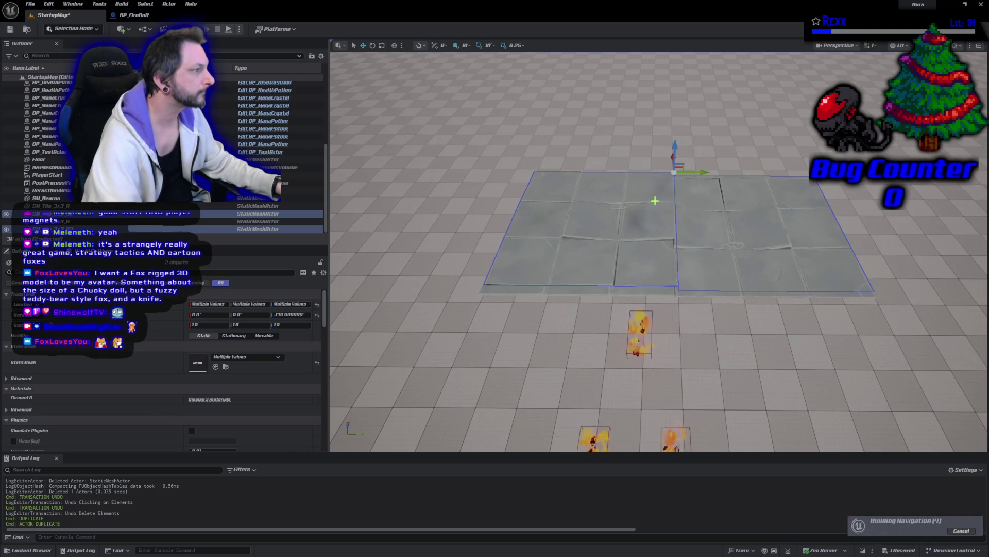
drag(669, 156, 670, 99)
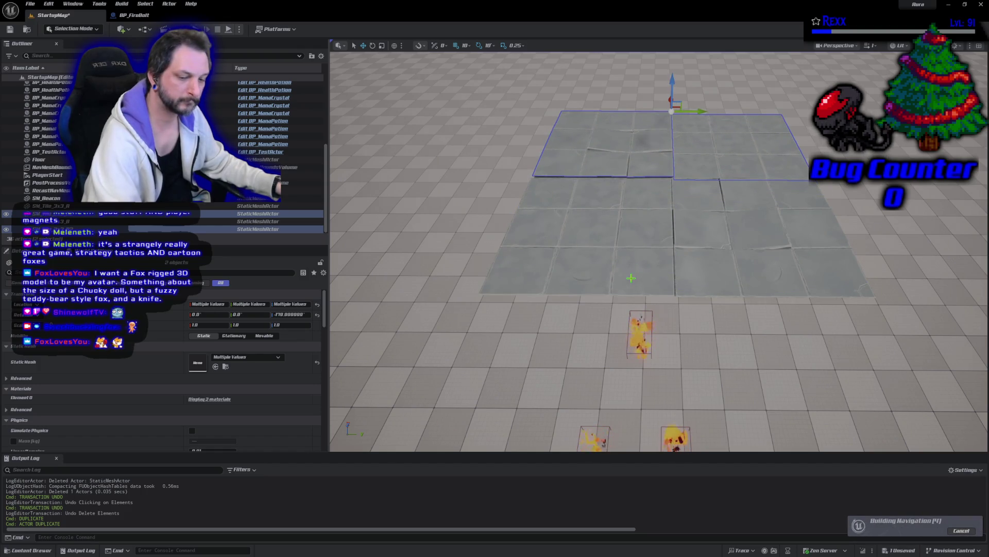
scroll(659, 252, up, 2)
mouse_move(658, 252)
mouse_down()
mouse_move(644, 237)
mouse_move(618, 258)
mouse_up()
click(804, 402)
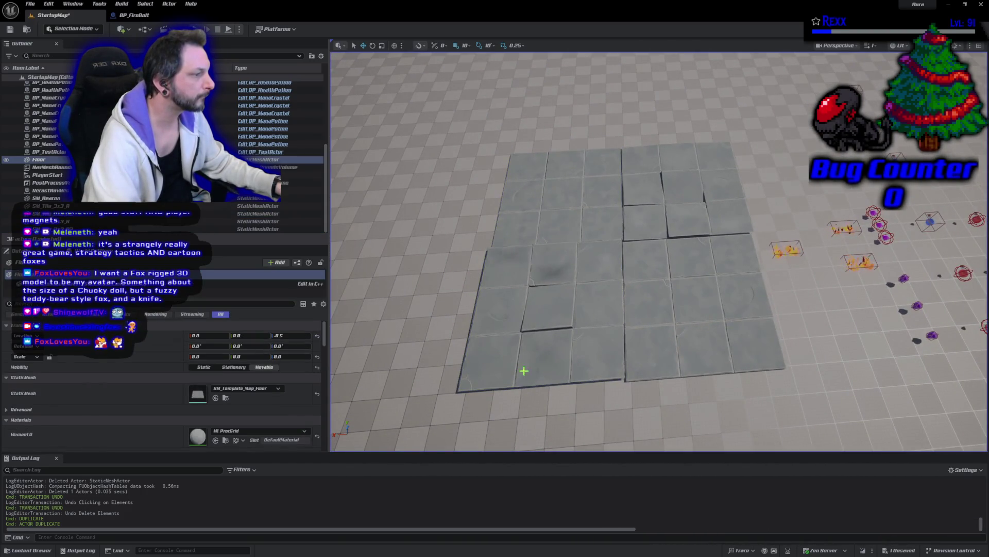
Lift several tile sections with the gizmo to check their height above the floor.
drag(804, 401, 773, 391)
mouse_move(659, 252)
mouse_down()
mouse_move(658, 226)
mouse_move(620, 378)
mouse_up()
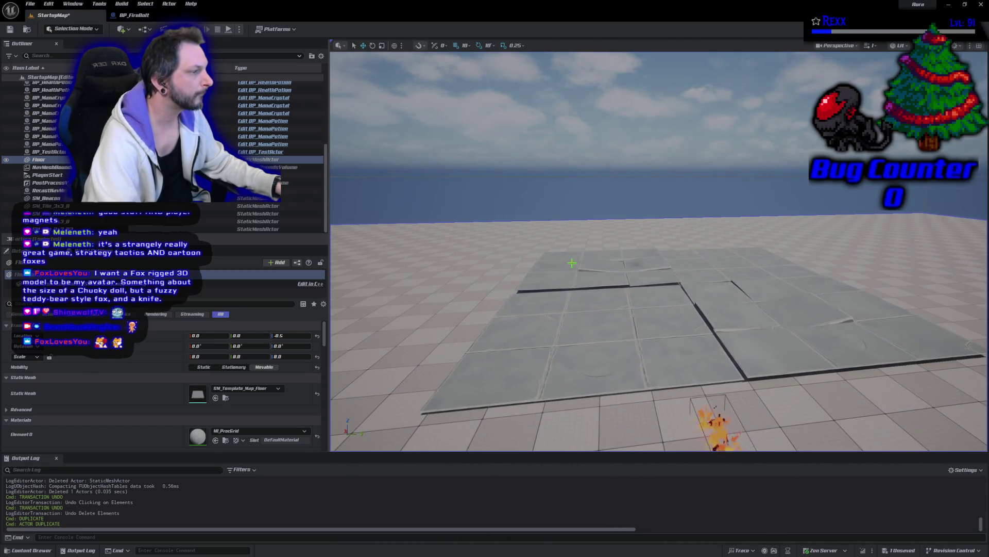
click(572, 263)
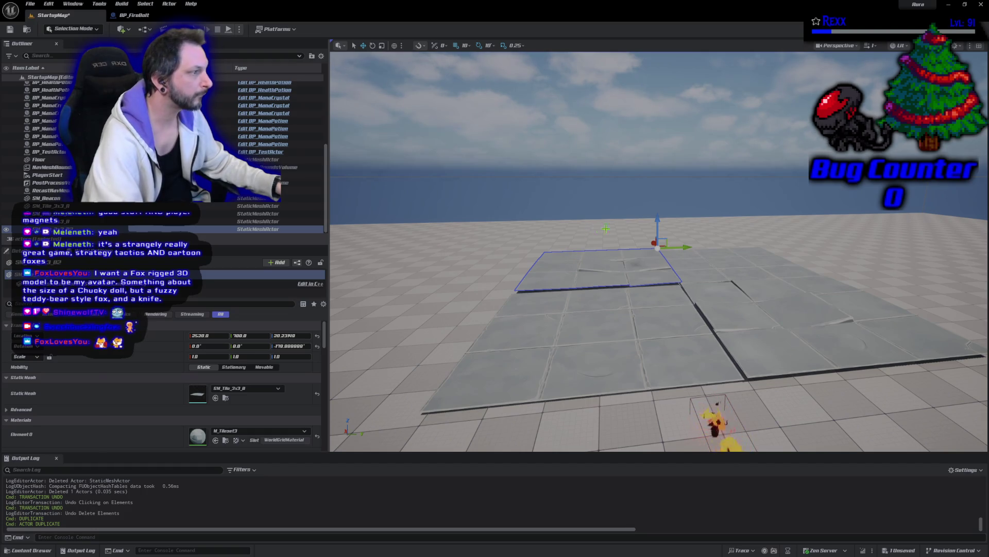
mouse_move(657, 216)
mouse_down()
mouse_move(661, 186)
mouse_move(657, 213)
mouse_up()
click(571, 361)
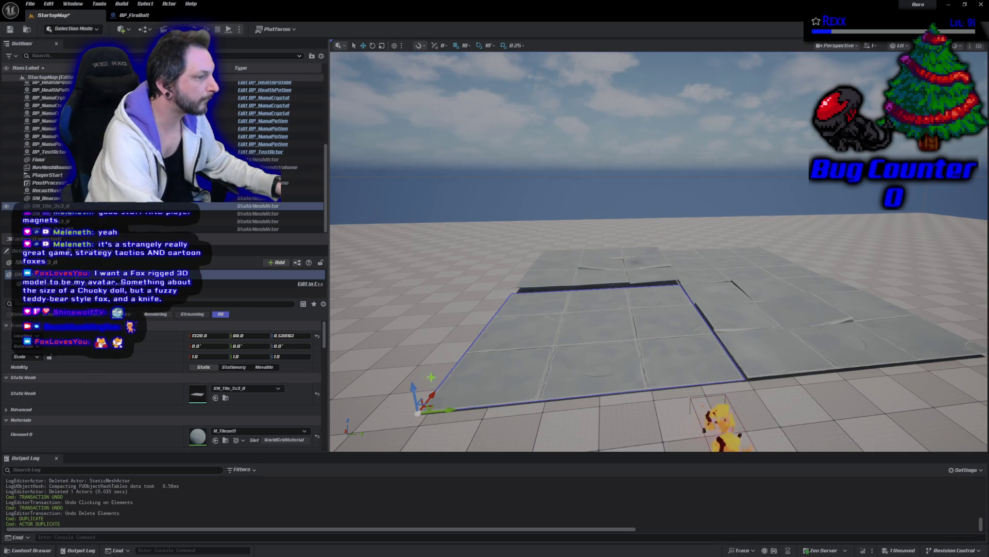
drag(414, 388, 419, 305)
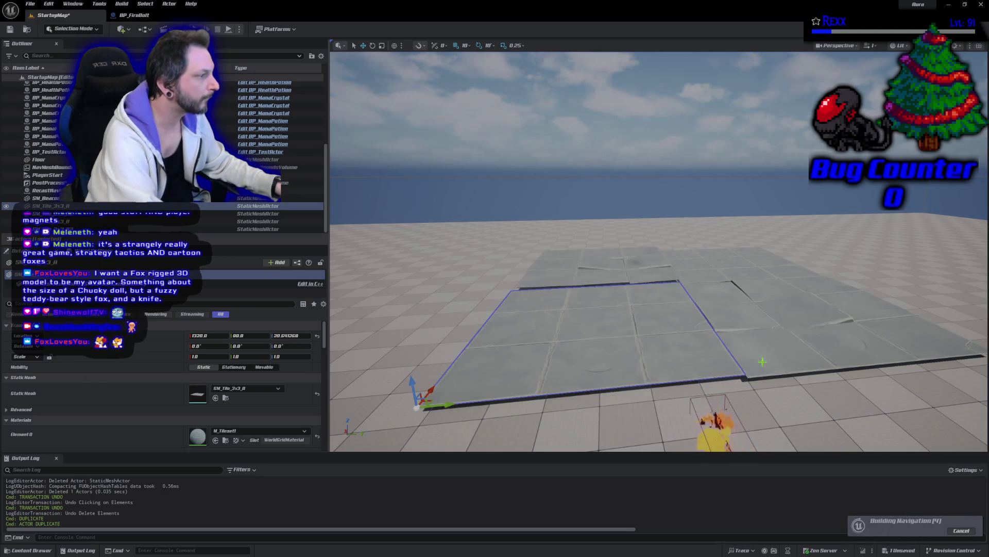
key(ctrl+z)
click(734, 252)
drag(757, 234, 767, 143)
click(771, 279)
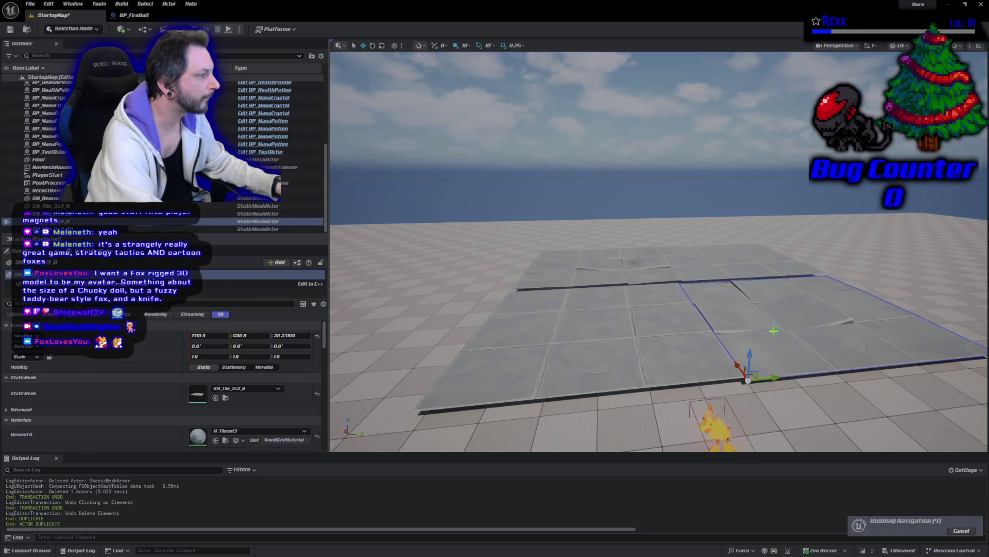
mouse_move(742, 356)
mouse_down()
mouse_move(762, 225)
mouse_move(752, 337)
mouse_up()
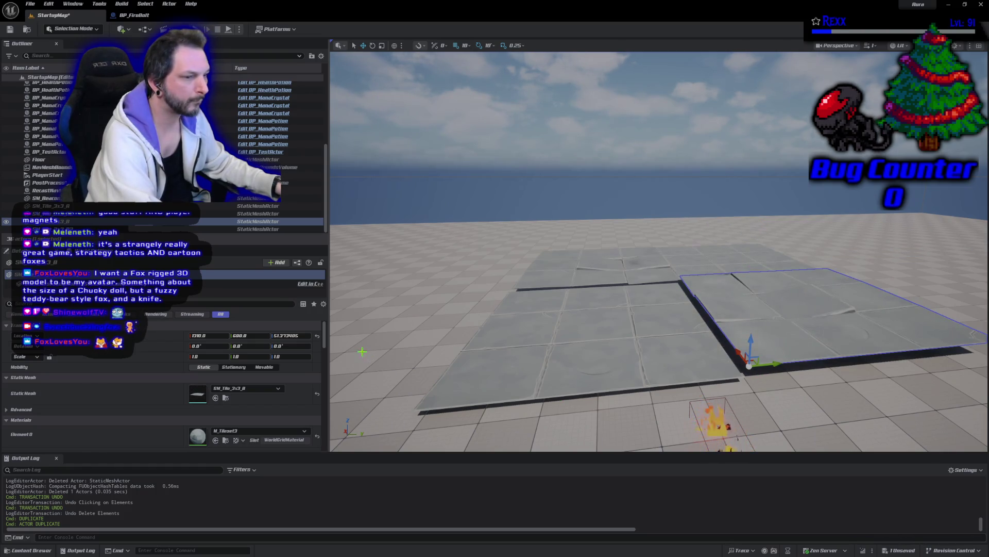
Set Location Z to 0 for each of the four tile sections.
click(287, 335)
text(0)
key(Return)
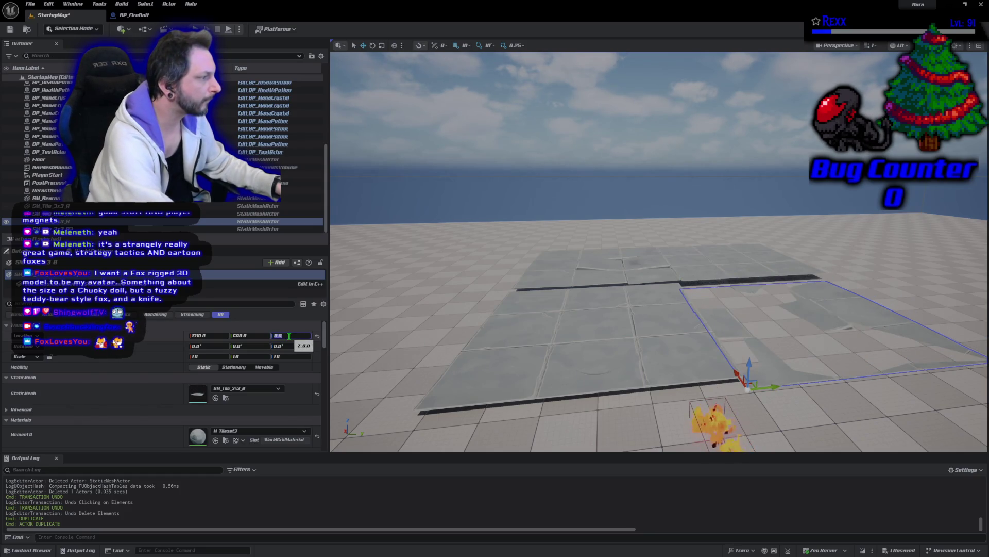
click(535, 366)
click(287, 336)
text(0)
key(Return)
click(559, 271)
click(288, 335)
text(0)
key(Return)
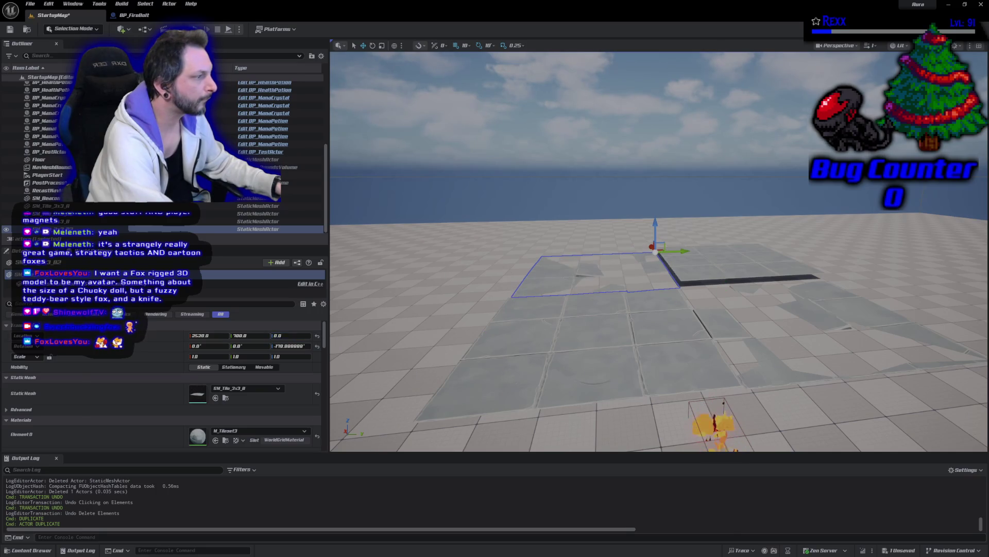
click(722, 278)
click(288, 335)
text(0)
key(Return)
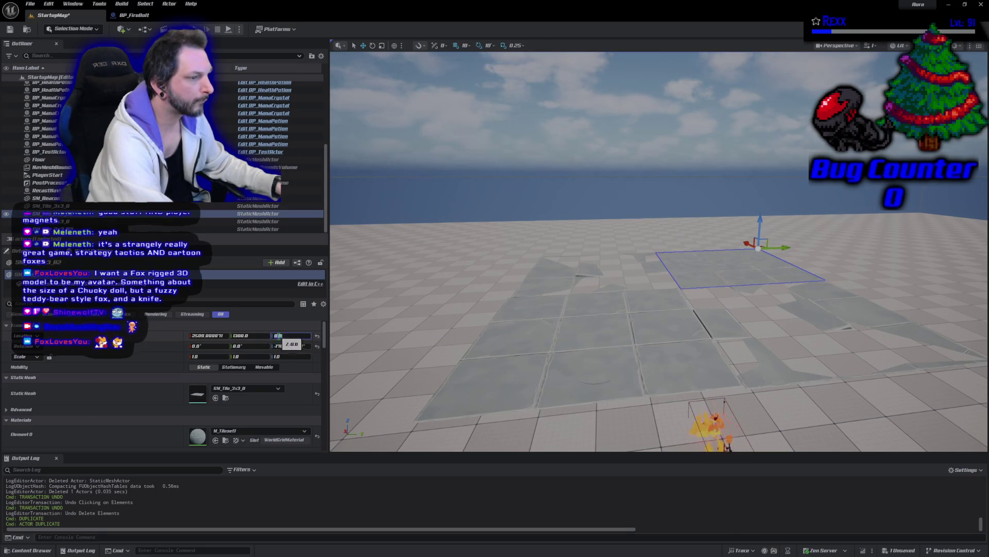
Select all four sections and raise them together, stepping Location Z through 2, 5, 10 to 20.
click(590, 353)
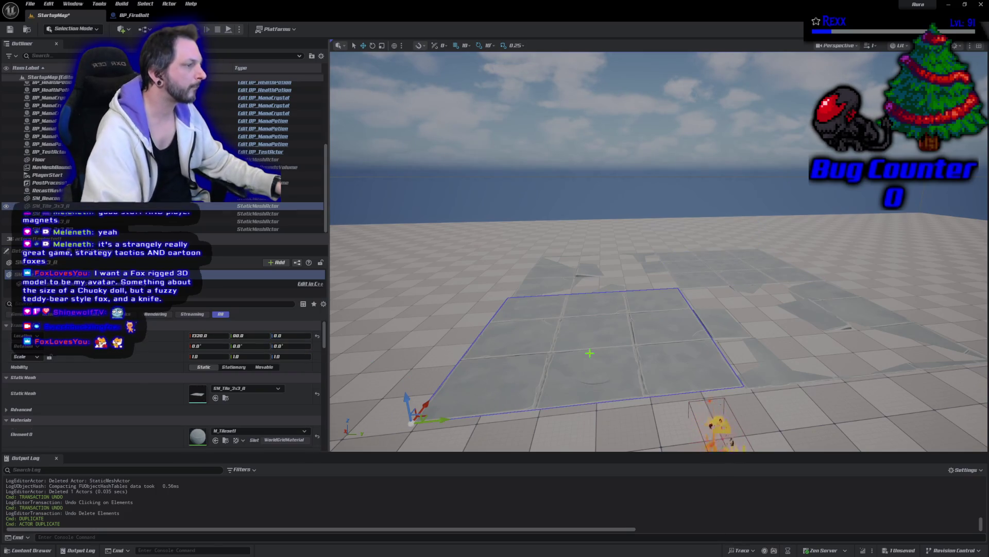
ctrl+click(557, 281)
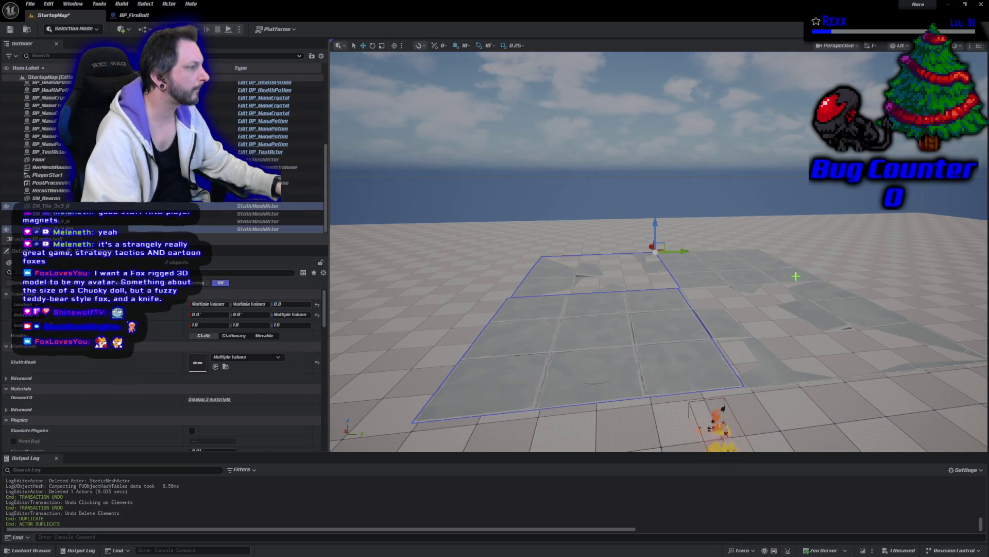
ctrl+click(726, 273)
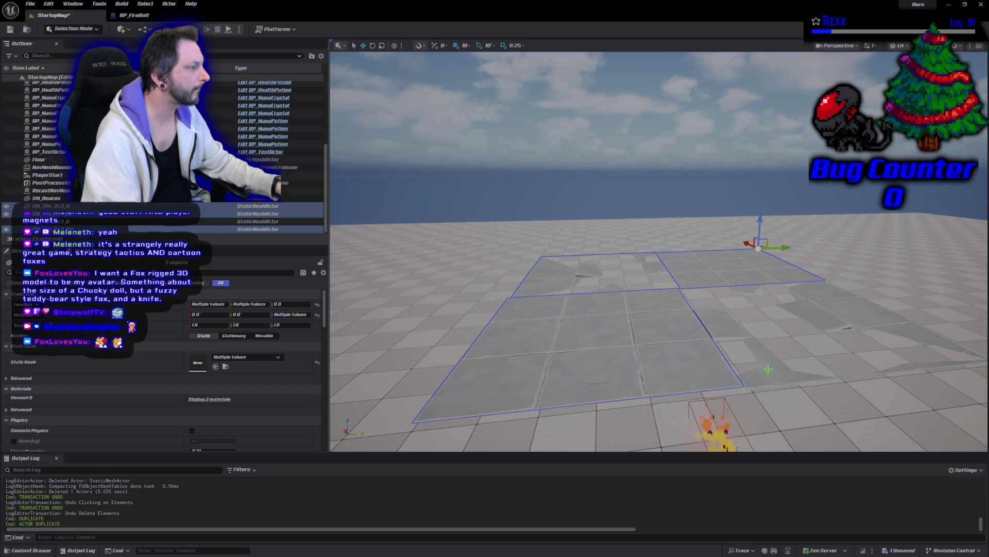
ctrl+click(768, 368)
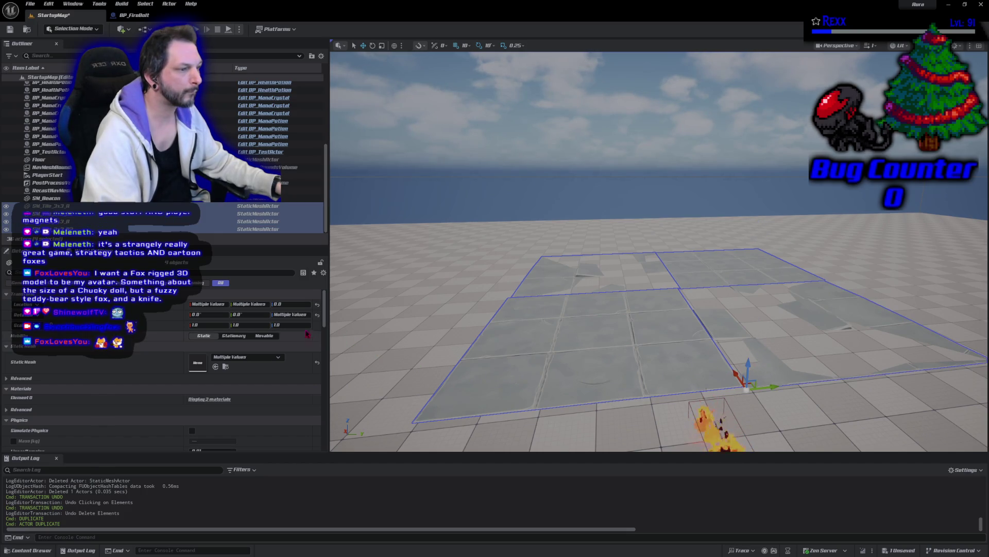
click(291, 304)
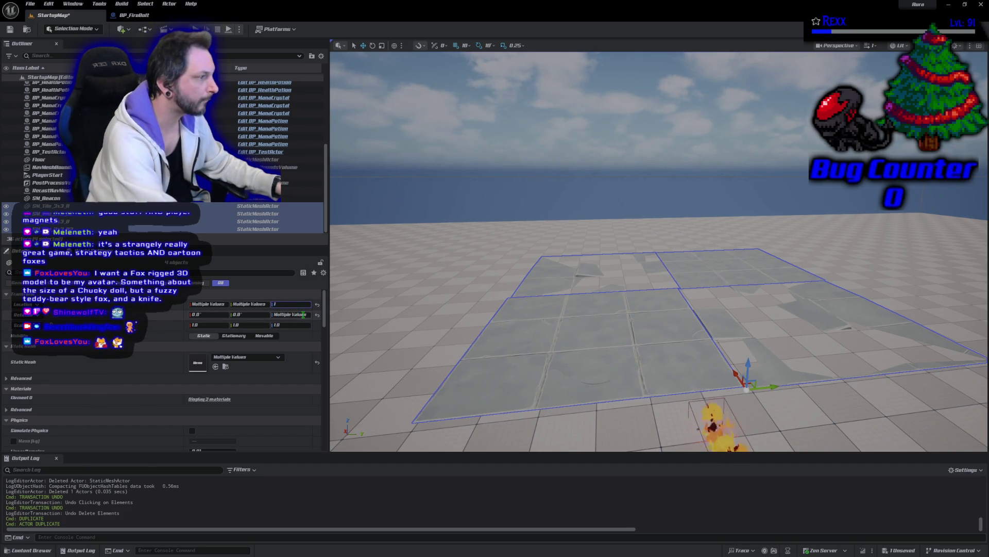
key(Return)
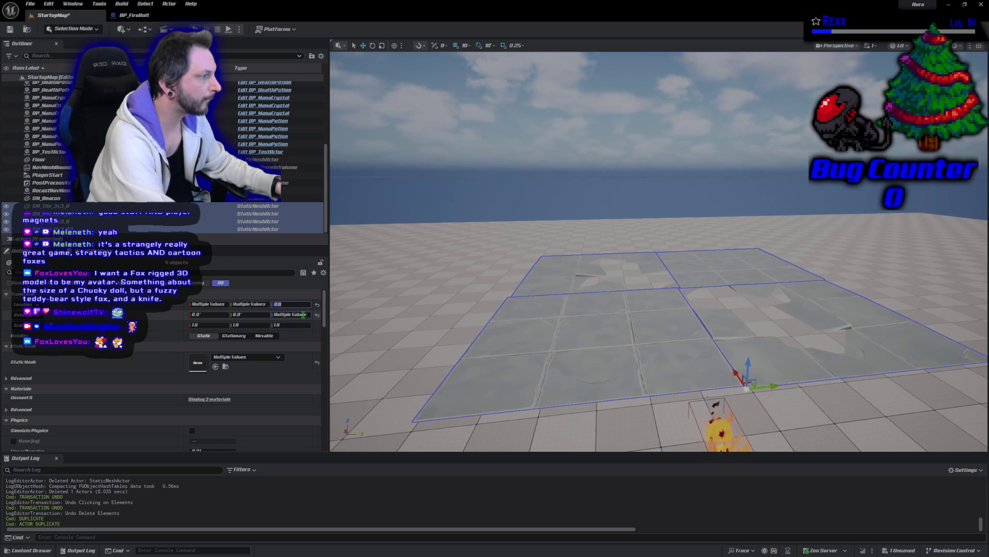
key(Return)
text(10)
key(Return)
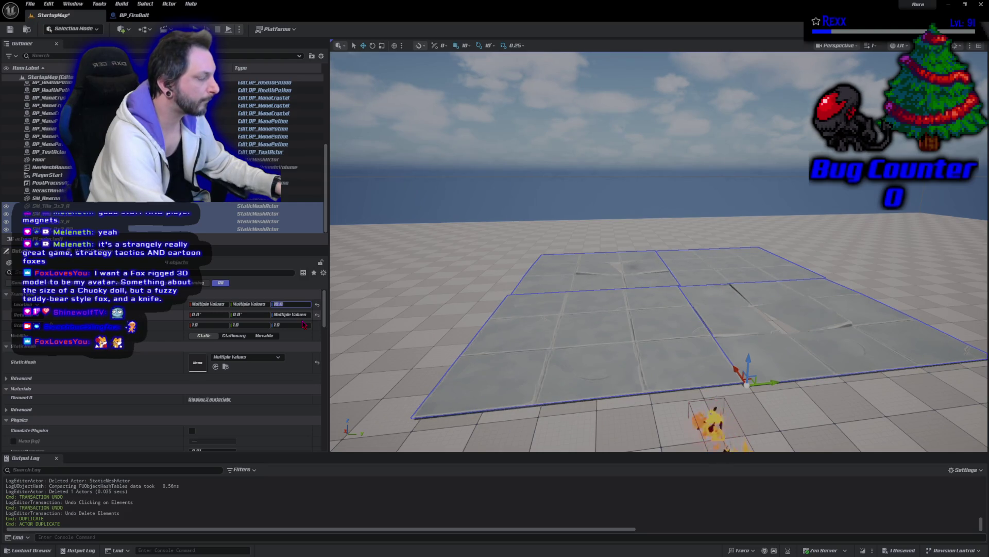
text(20)
key(Return)
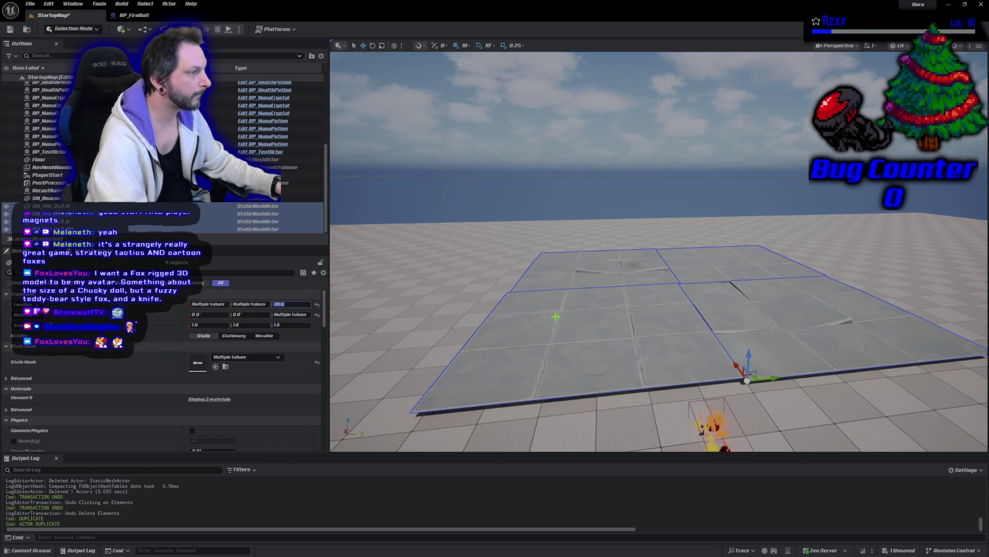
Slide the four tiles along Y to the far floor corner and nudge the bottom-right one to Y -3400.
scroll(660, 309, down, 5)
scroll(781, 278, down, 5)
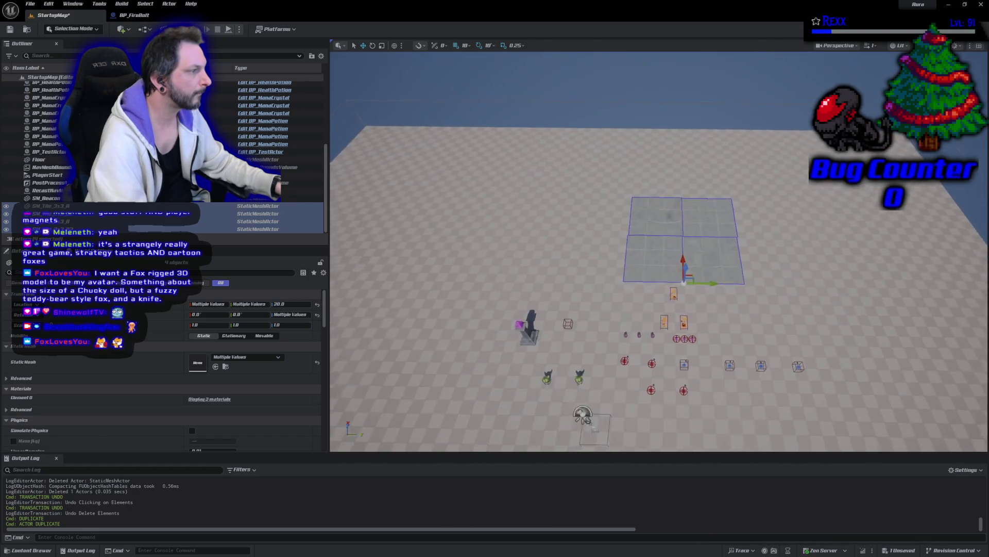
mouse_move(781, 279)
mouse_down()
mouse_move(443, 249)
mouse_move(457, 295)
mouse_up()
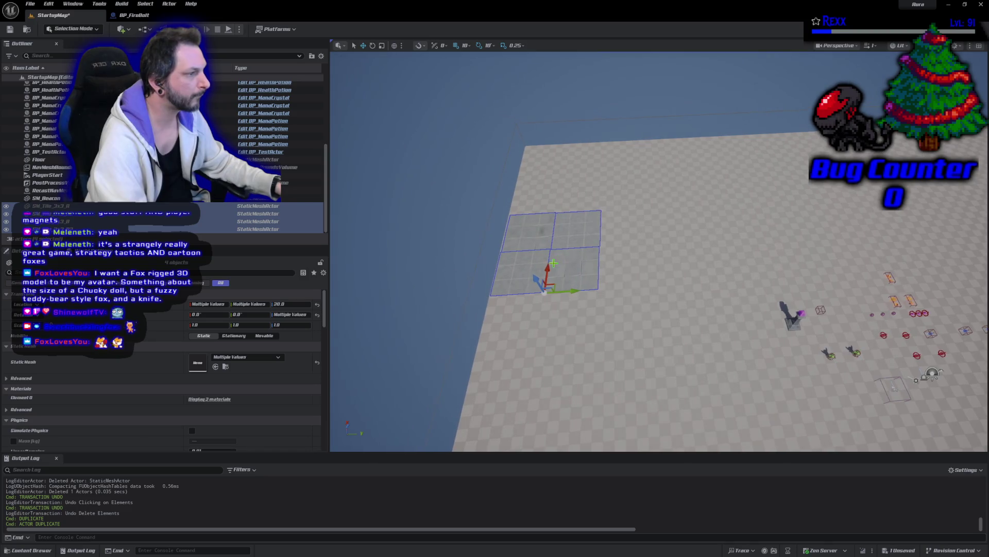
drag(542, 289, 546, 182)
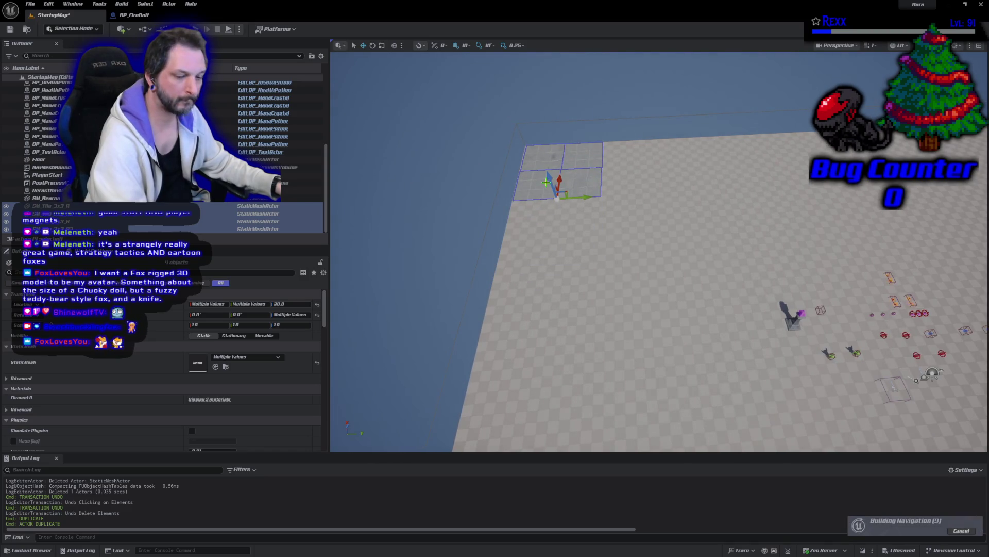
key(f)
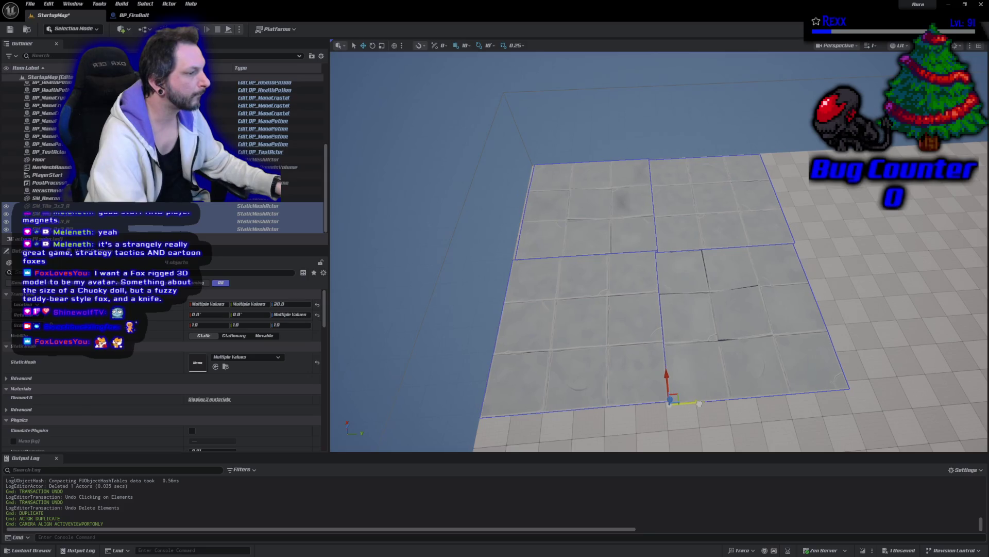
scroll(724, 407, up, 2)
drag(724, 407, 688, 363)
drag(623, 278, 623, 257)
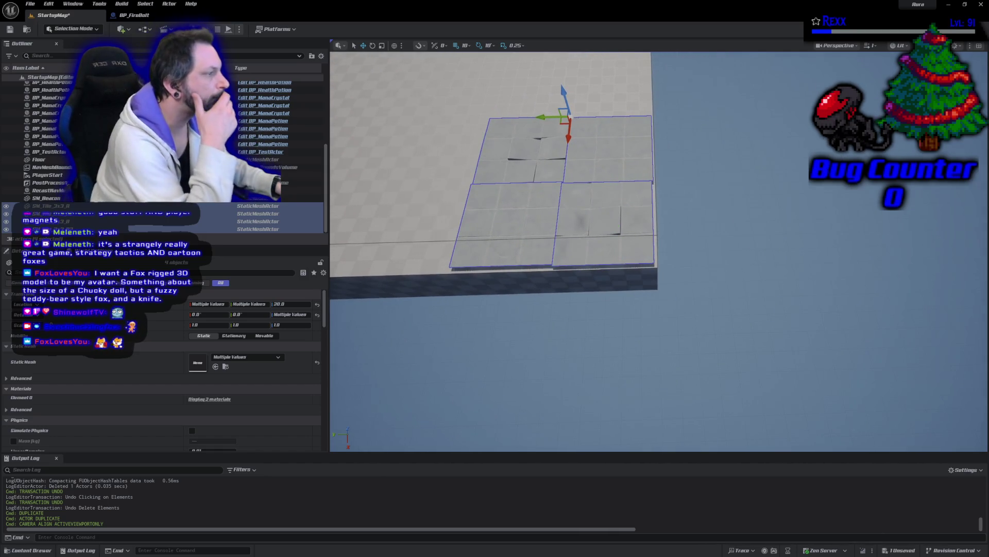
click(623, 257)
drag(522, 267, 526, 267)
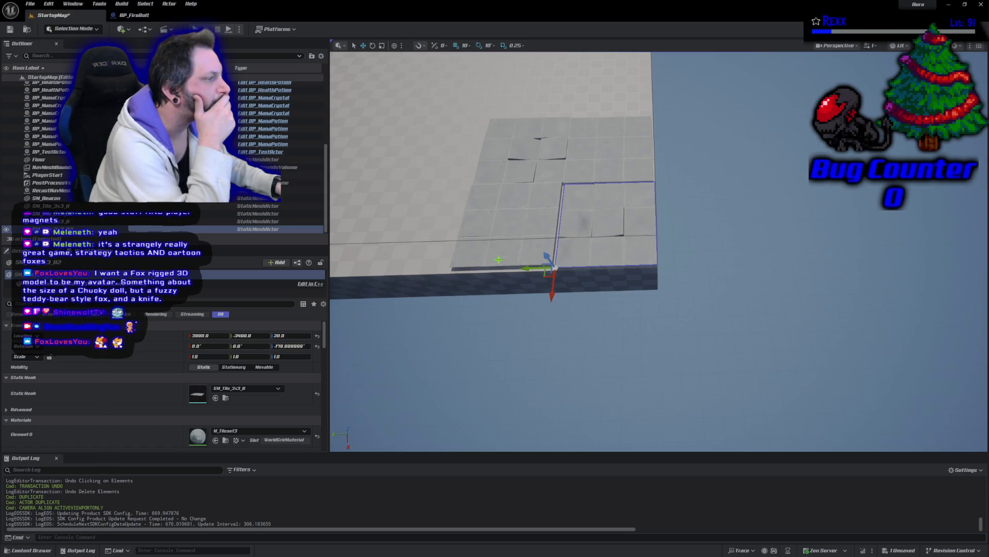
Nudge the left tile 10 units along X and shift two more tiles along X to close gaps.
click(511, 274)
scroll(541, 275, up, 5)
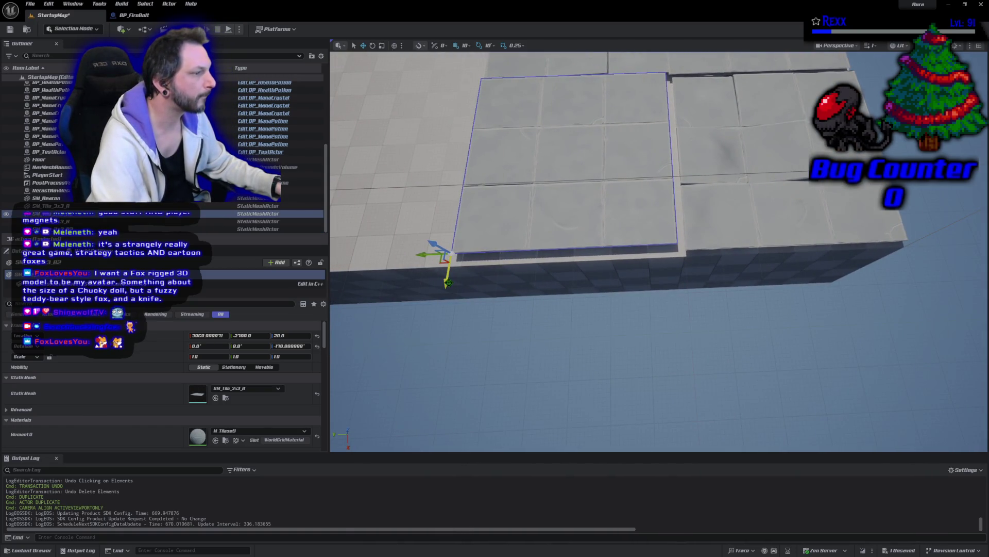
mouse_move(445, 283)
mouse_down()
mouse_move(445, 291)
mouse_move(449, 261)
mouse_up()
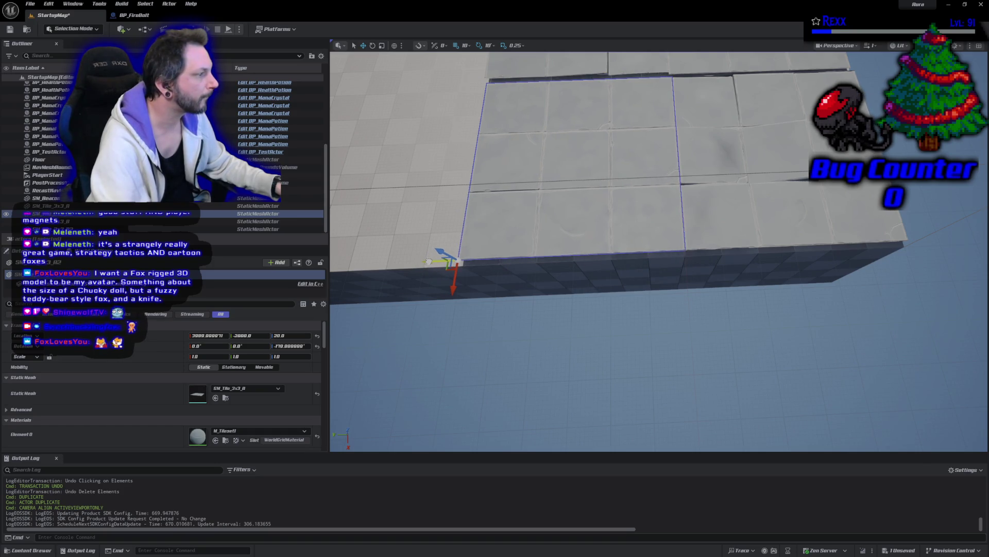
click(469, 164)
mouse_move(480, 126)
mouse_down()
mouse_move(489, 125)
mouse_move(475, 149)
mouse_move(531, 165)
mouse_up()
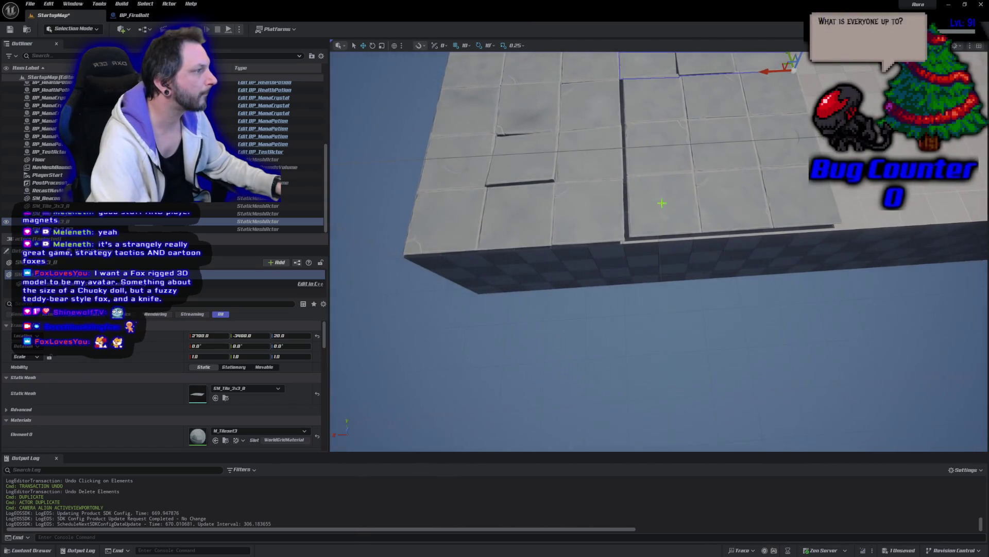
click(662, 203)
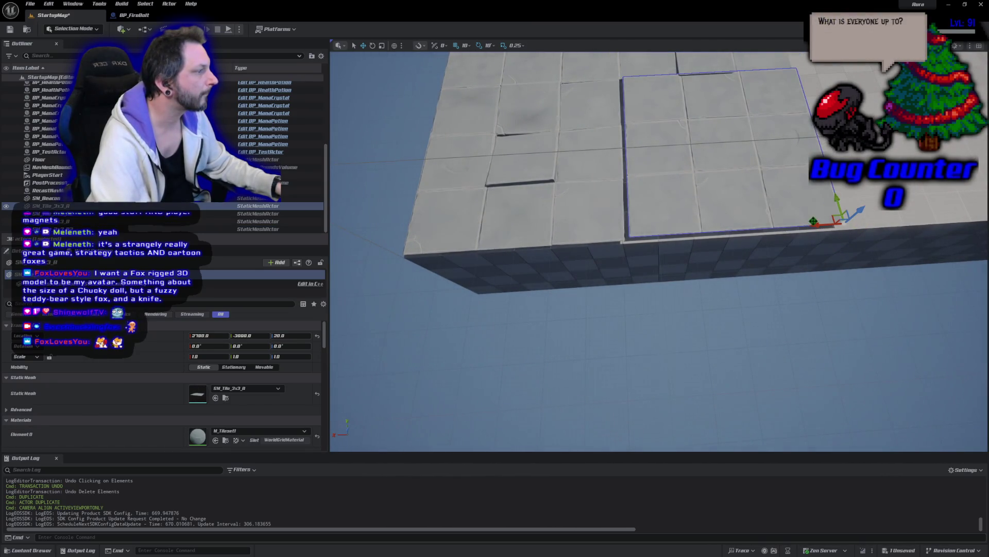
drag(816, 223, 834, 227)
drag(660, 248, 670, 278)
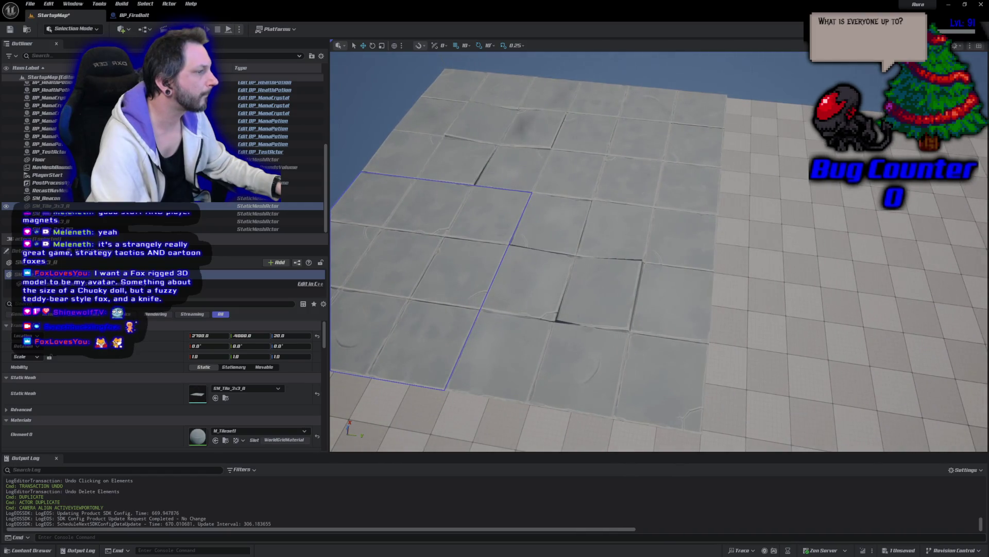
scroll(739, 218, down, 5)
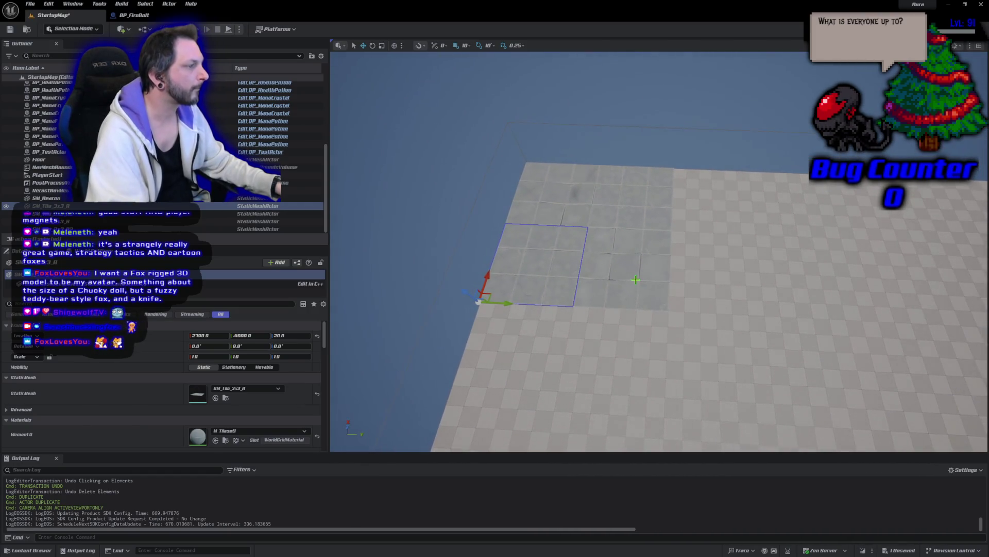
Select four tiles and Alt-drag to place a duplicate block alongside them.
ctrl+click(637, 279)
ctrl+click(633, 204)
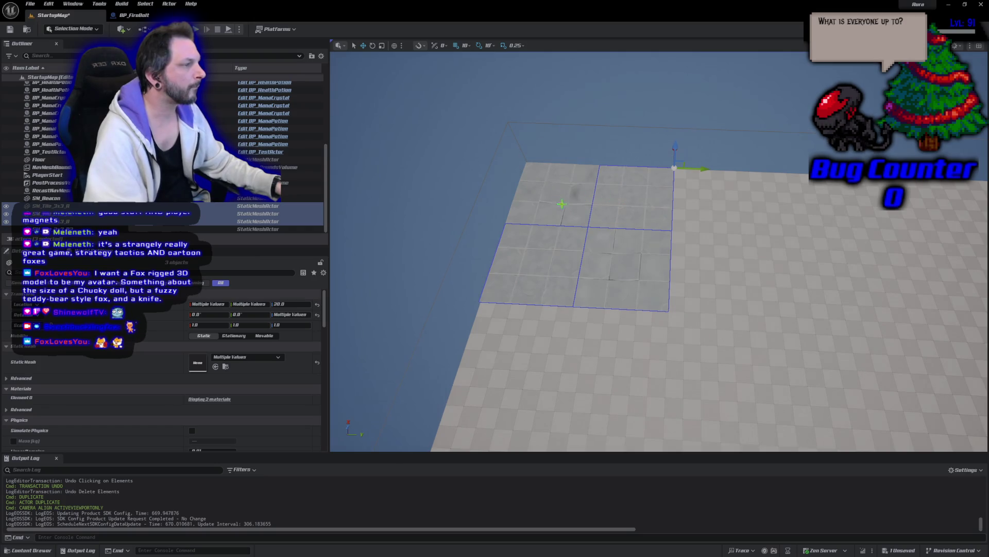
ctrl+click(563, 197)
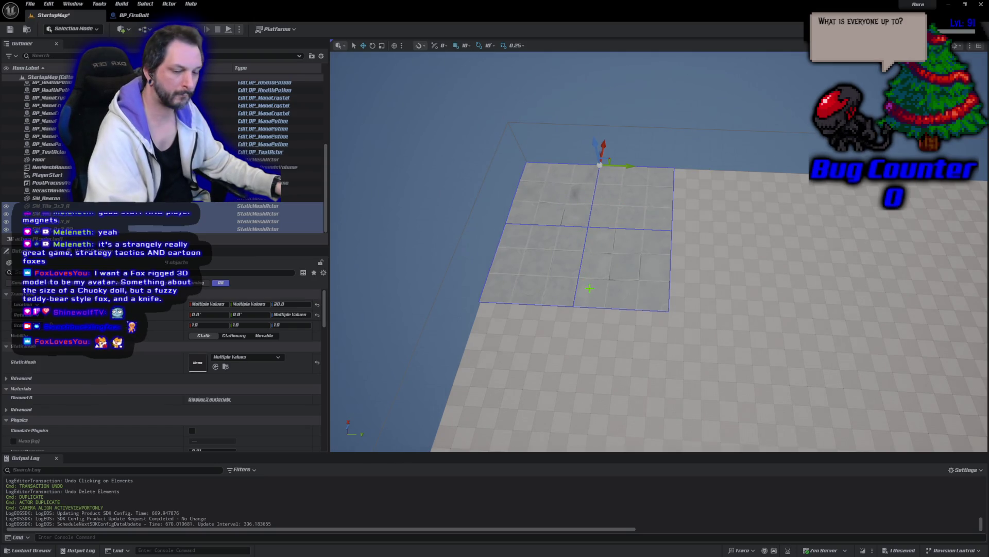
mouse_move(630, 165)
mouse_down()
mouse_move(830, 186)
mouse_move(788, 187)
mouse_up()
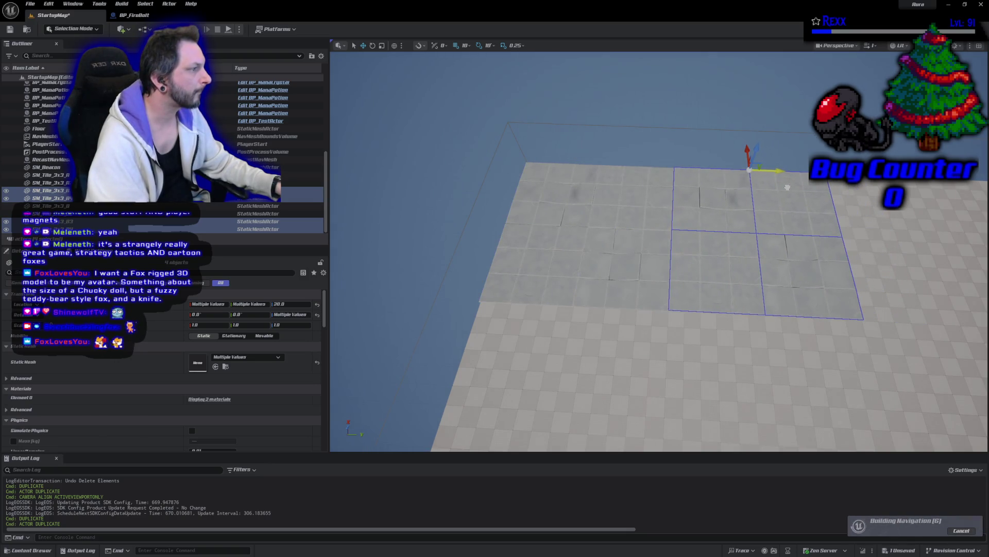
Select eight tiles and Alt-drag copies further to the right, then deselect.
ctrl+click(625, 268)
ctrl+click(536, 273)
ctrl+click(557, 196)
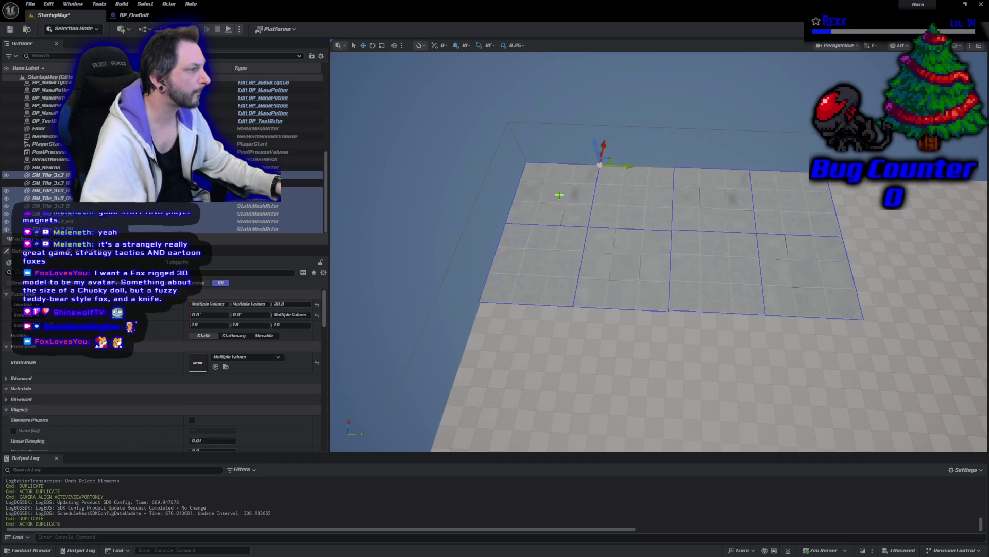
ctrl+click(634, 201)
drag(698, 169, 979, 178)
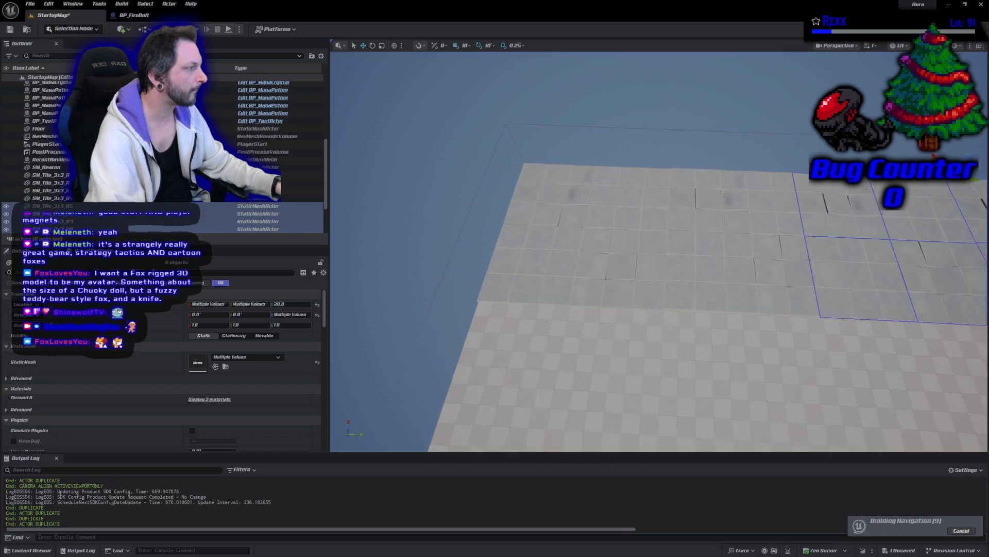
key(f)
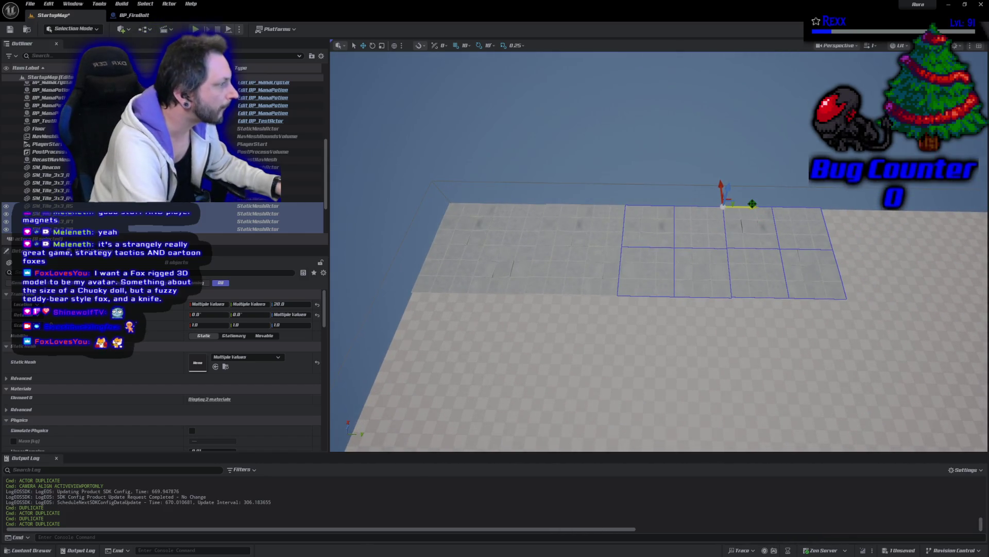
mouse_move(752, 206)
mouse_down()
mouse_move(799, 212)
mouse_move(774, 217)
mouse_up()
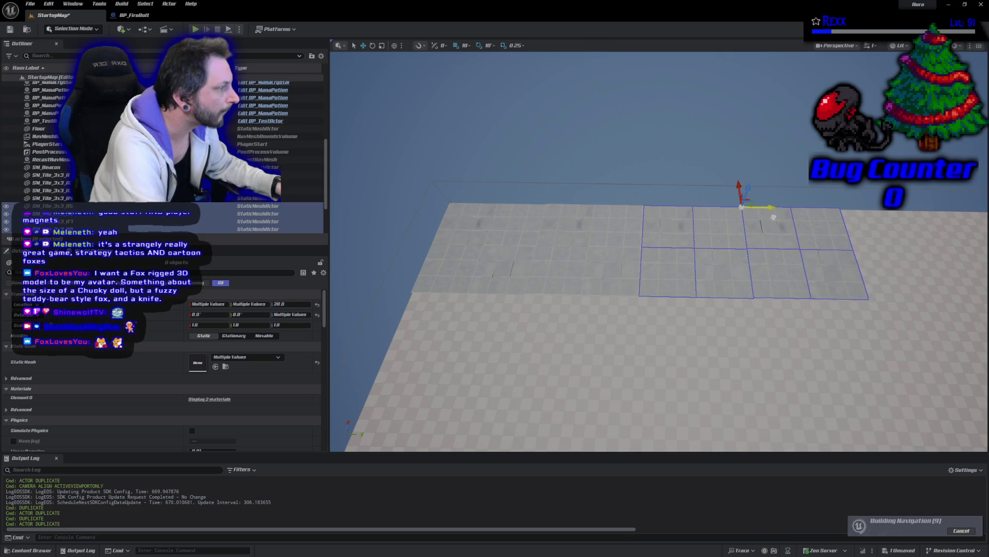
click(732, 144)
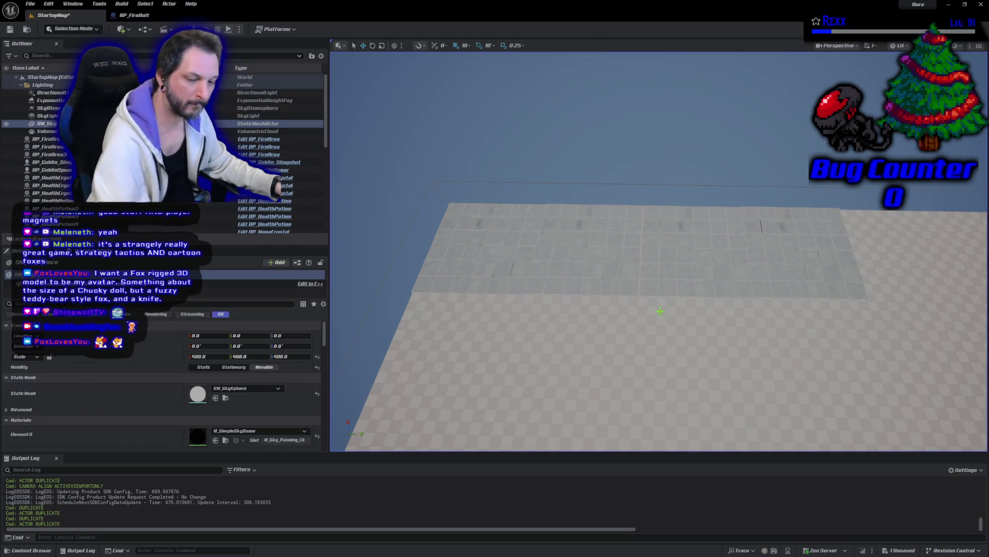
scroll(722, 166, down, 5)
scroll(722, 166, up, 5)
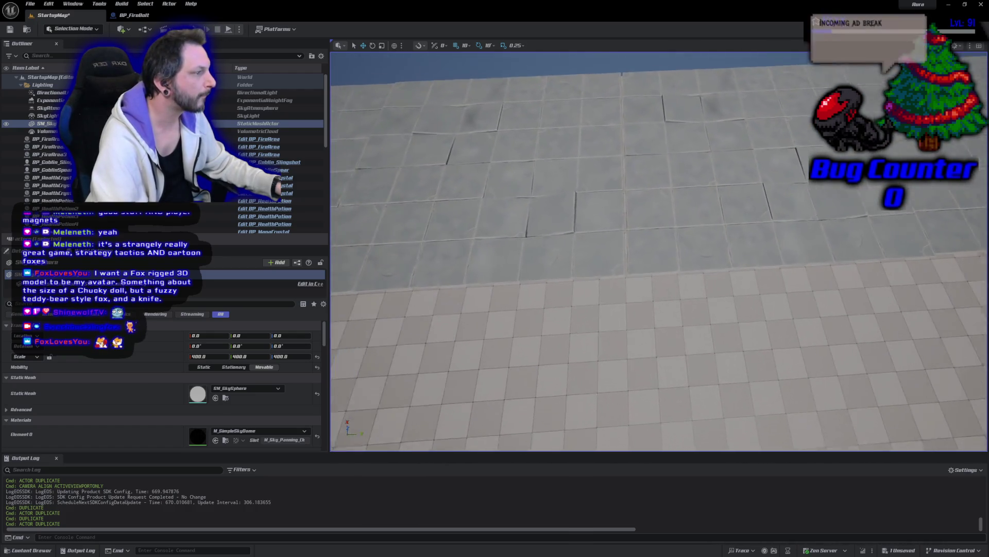
scroll(640, 183, down, 1)
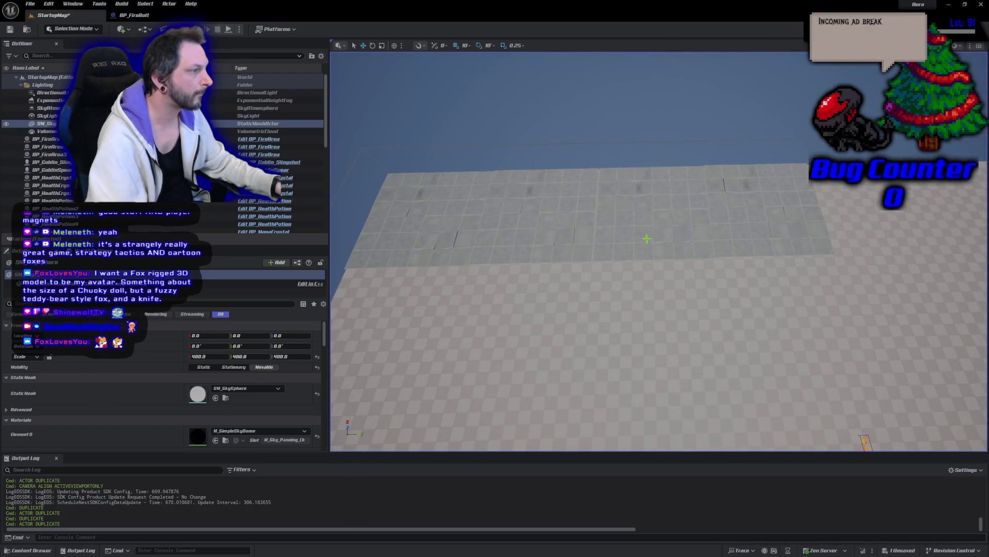
click(625, 235)
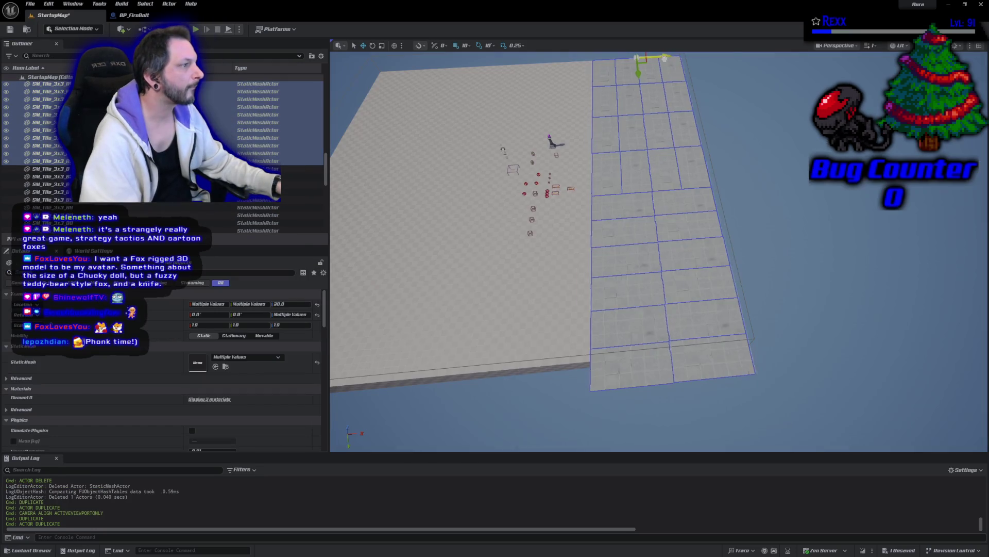
Alt-drag the selected tile column to duplicate it sideways and align the copies along X.
mouse_move(690, 71)
mouse_down()
mouse_move(561, 71)
mouse_move(578, 71)
mouse_up()
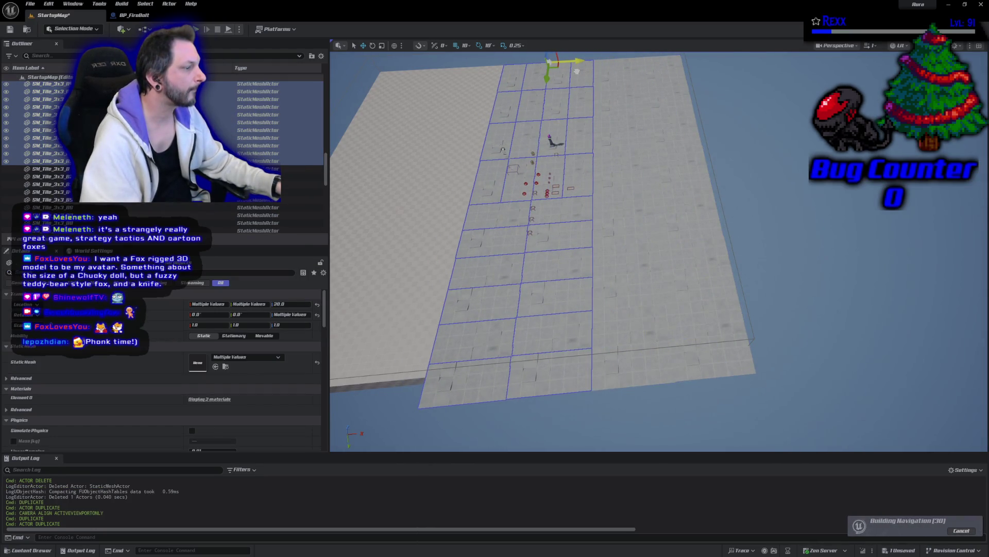
scroll(551, 224, up, 10)
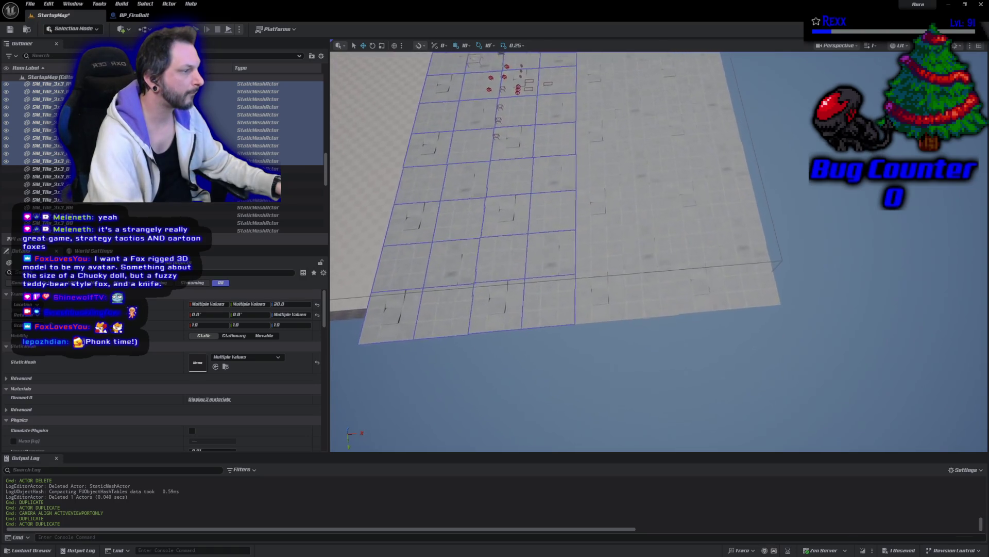
scroll(659, 252, down, 10)
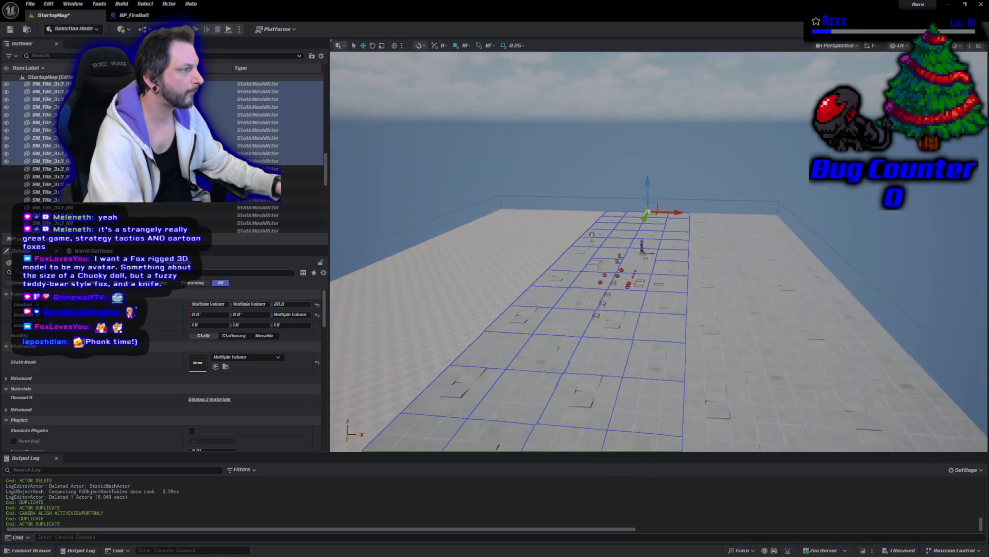
scroll(659, 252, down, 2)
drag(625, 131, 630, 130)
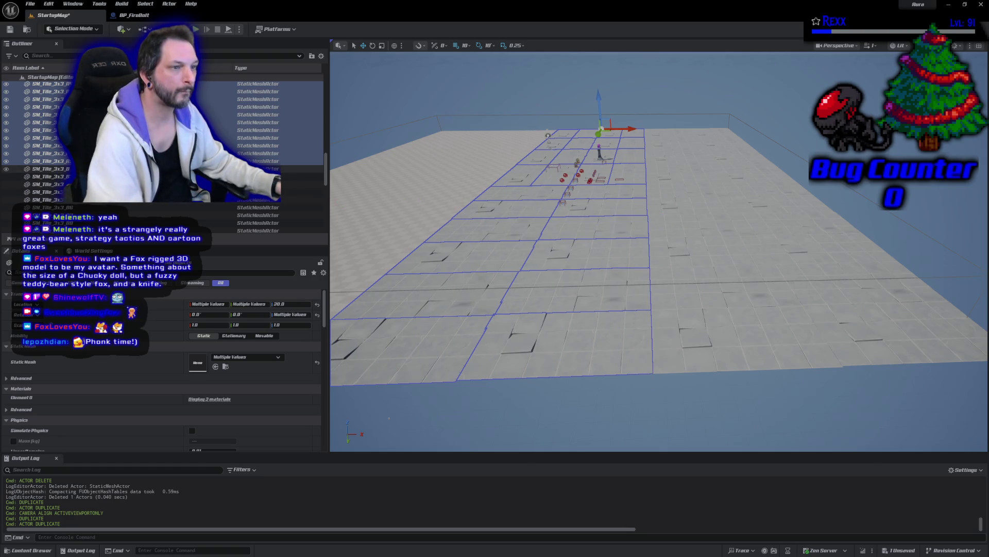
Select all SM_Tile rows in the Outliner and duplicate them with Ctrl+D.
scroll(164, 154, up, 3)
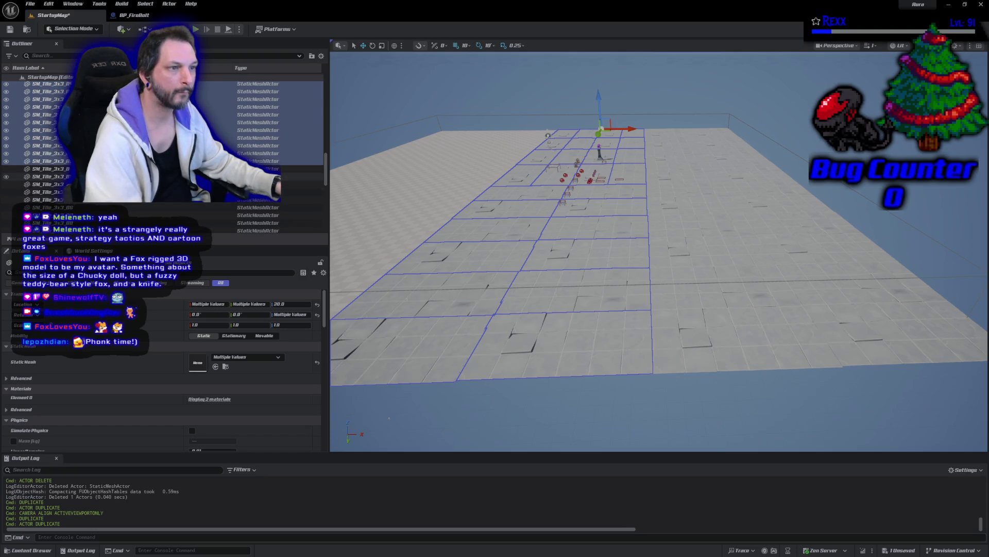
scroll(165, 155, up, 3)
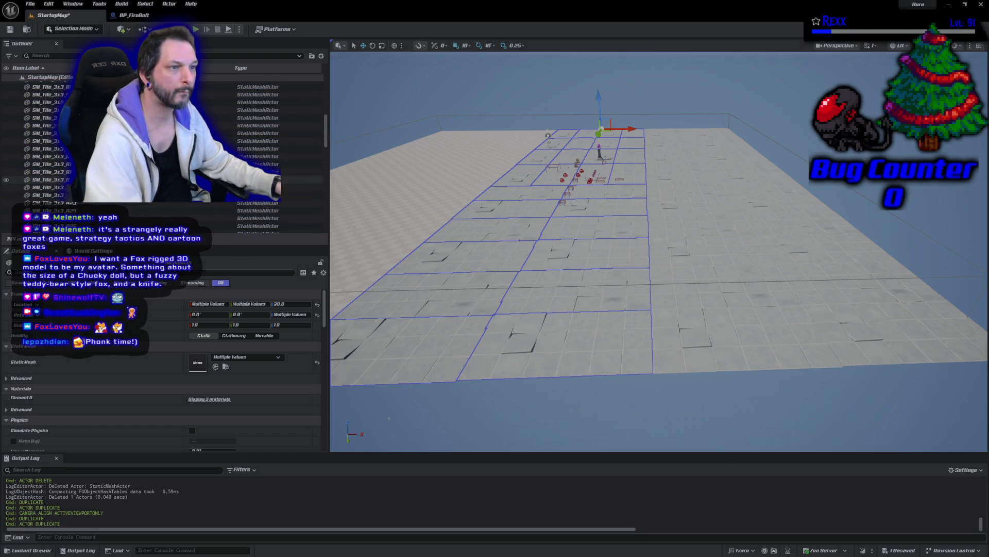
scroll(165, 154, up, 3)
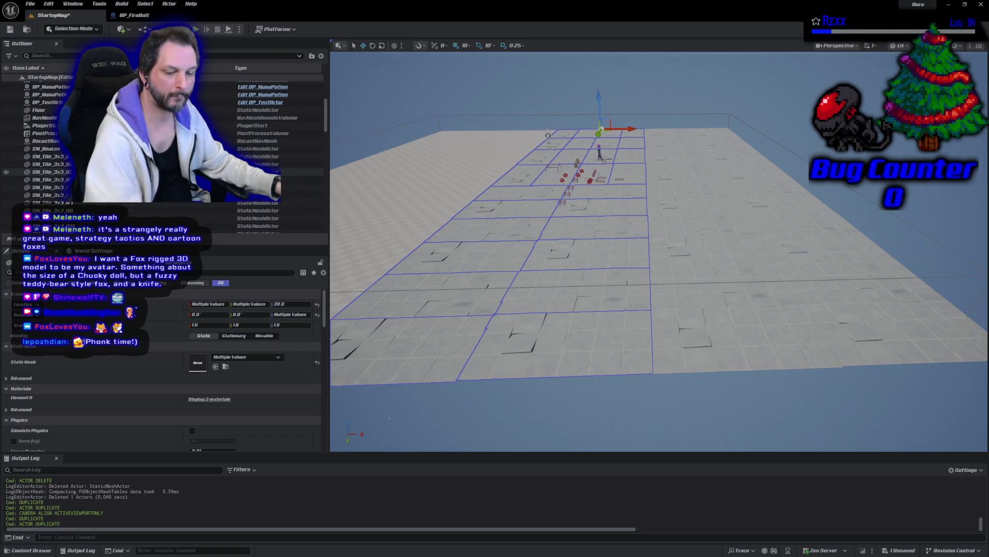
shift+click(52, 156)
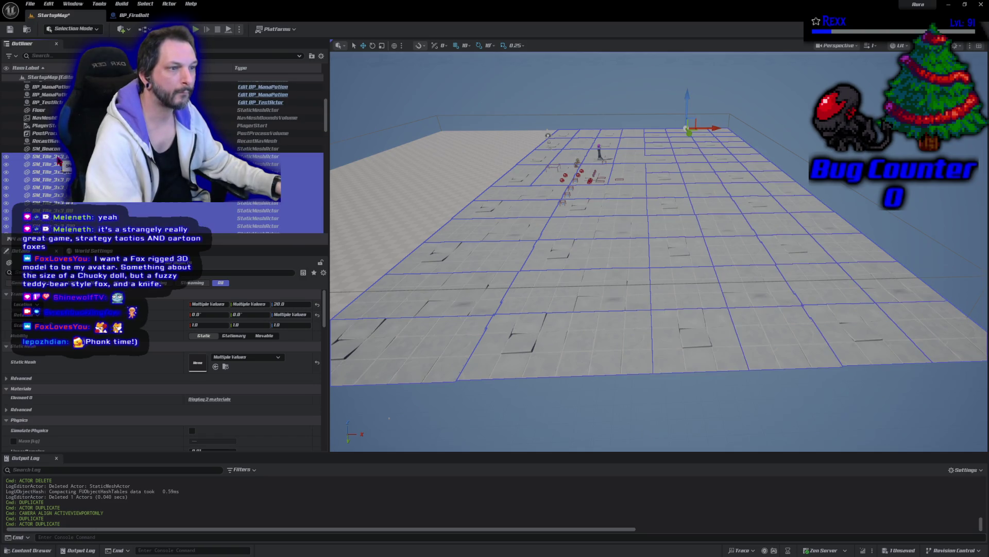
scroll(60, 160, down, 3)
scroll(165, 155, down, 3)
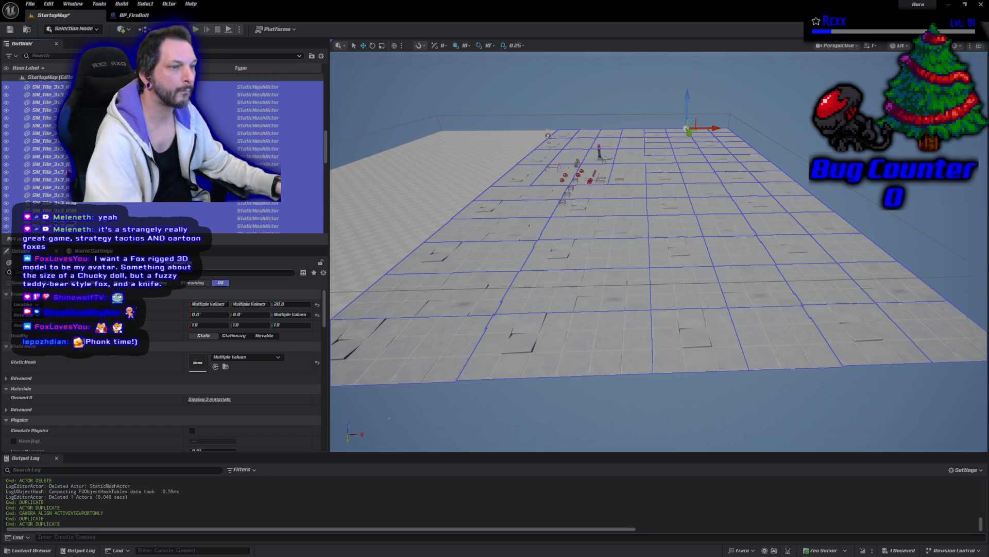
scroll(69, 170, down, 1)
scroll(66, 180, down, 5)
scroll(66, 182, up, 5)
scroll(66, 182, up, 6)
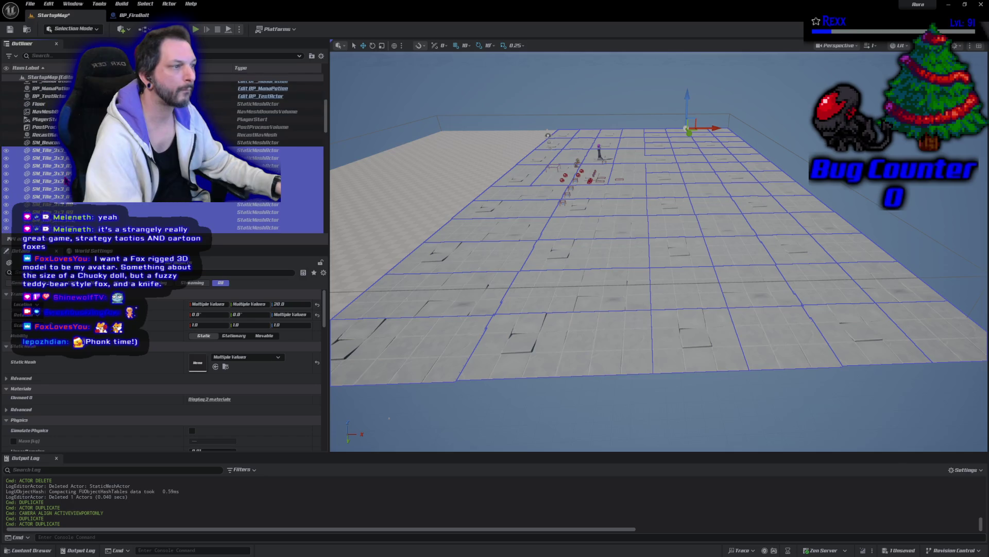
key(ctrl+d)
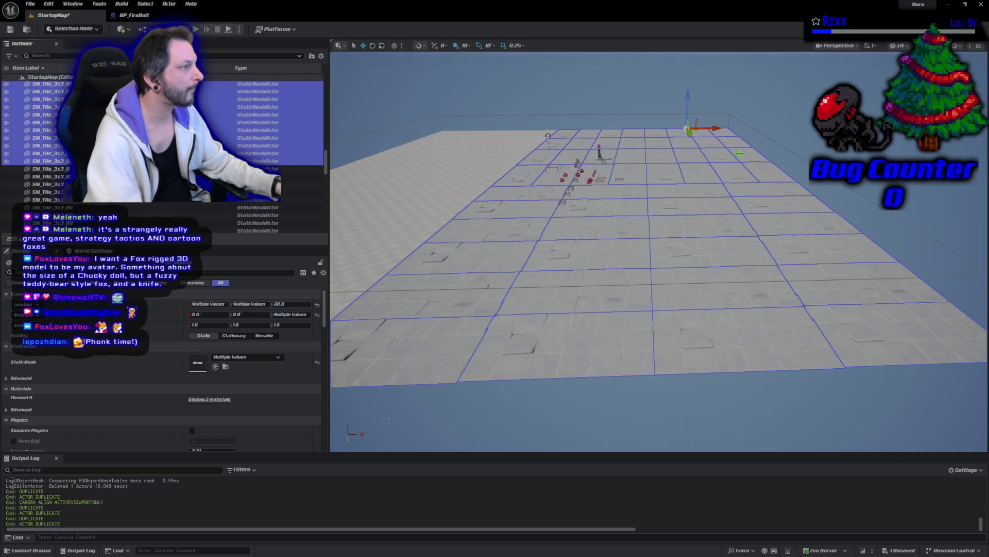
Nudge the duplicated SM_Tile_3x3 grid sideways, then inspect the floor from ground level and from above.
mouse_move(715, 131)
mouse_down()
mouse_move(551, 134)
mouse_move(538, 157)
mouse_move(550, 155)
mouse_move(518, 119)
mouse_move(475, 154)
mouse_up()
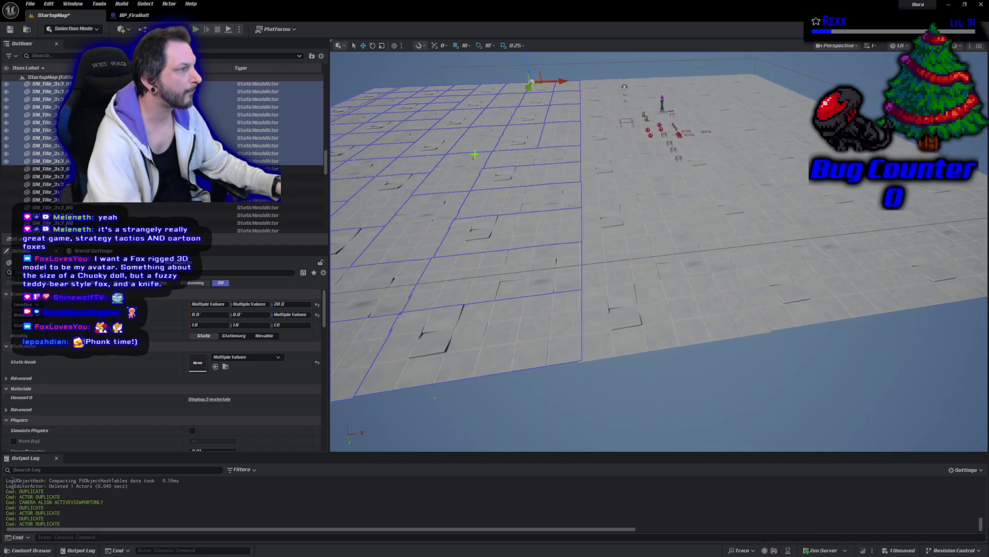
mouse_move(559, 79)
mouse_down()
mouse_move(548, 80)
mouse_move(559, 80)
mouse_up()
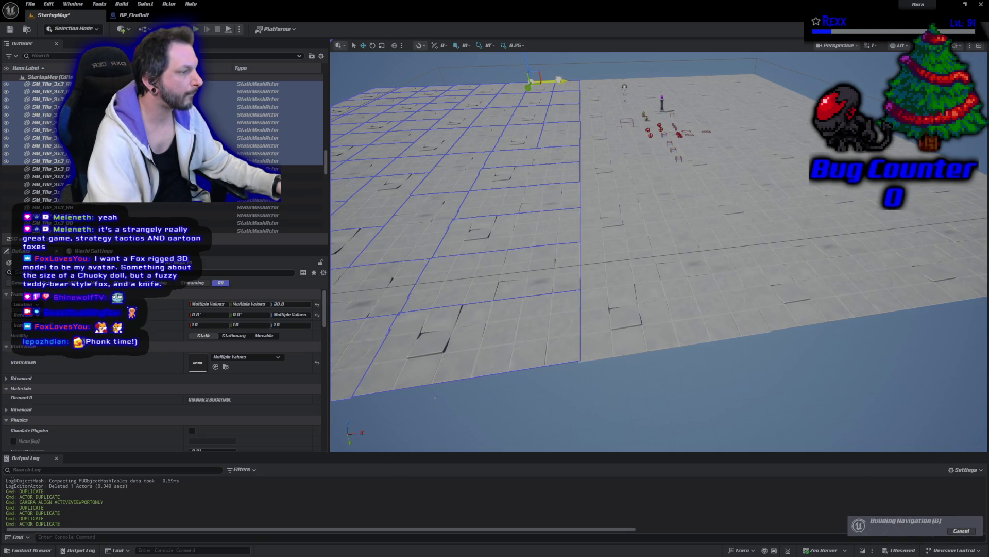
drag(622, 142, 622, 126)
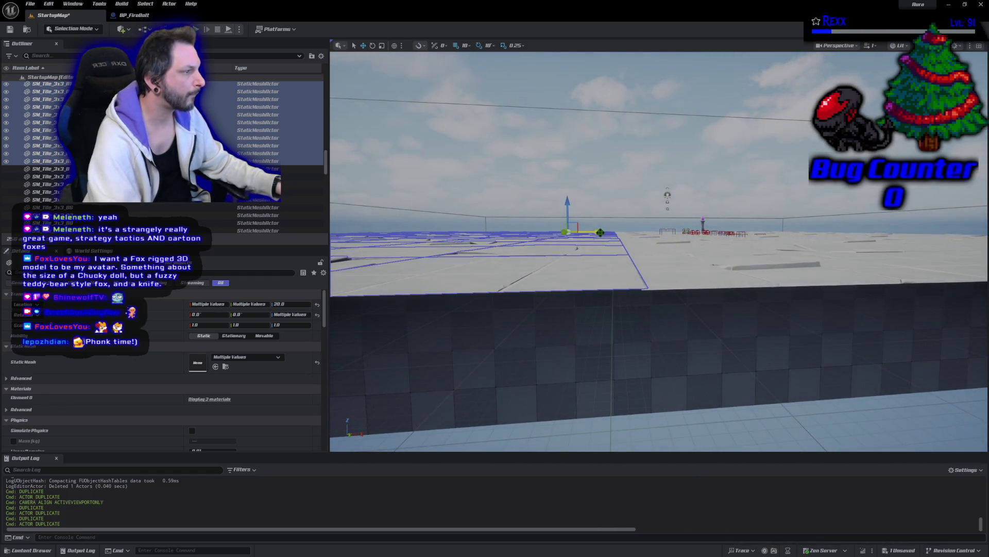
mouse_move(622, 127)
mouse_down()
mouse_move(622, 147)
mouse_move(621, 92)
mouse_move(621, 137)
mouse_up()
click(808, 295)
mouse_move(808, 295)
mouse_down()
mouse_move(808, 304)
mouse_move(850, 305)
mouse_move(854, 276)
mouse_move(702, 145)
mouse_up()
Delete the template Floor actor from the map.
click(636, 205)
key(f)
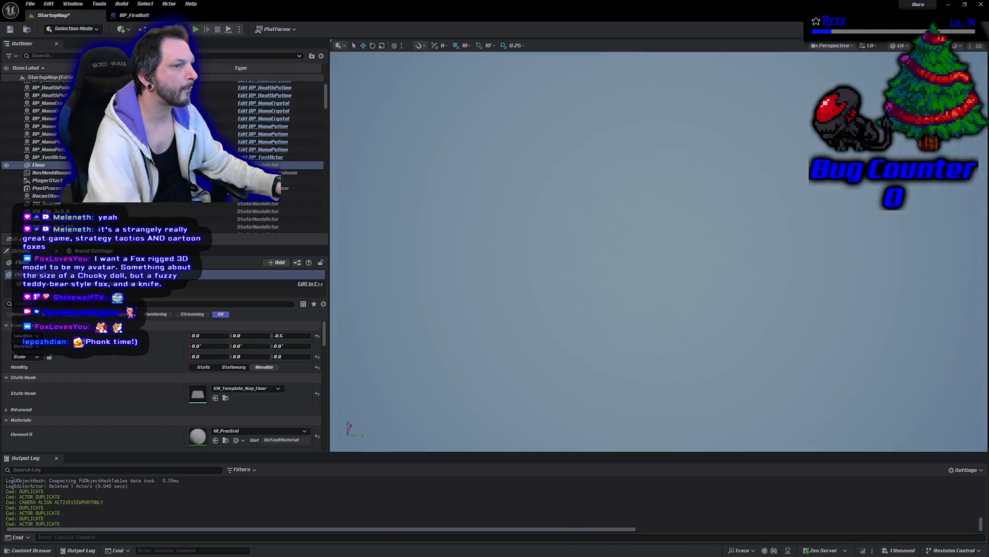
key(Delete)
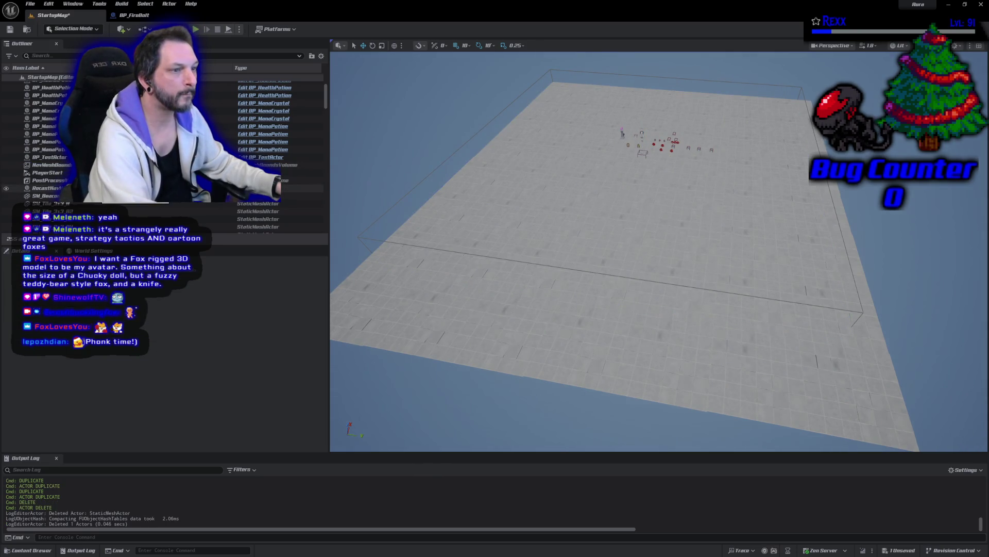
Scale the NavMeshBoundsVolume to X 60, Y 45, Z 4 around the tiles and save StartupMap.
click(288, 165)
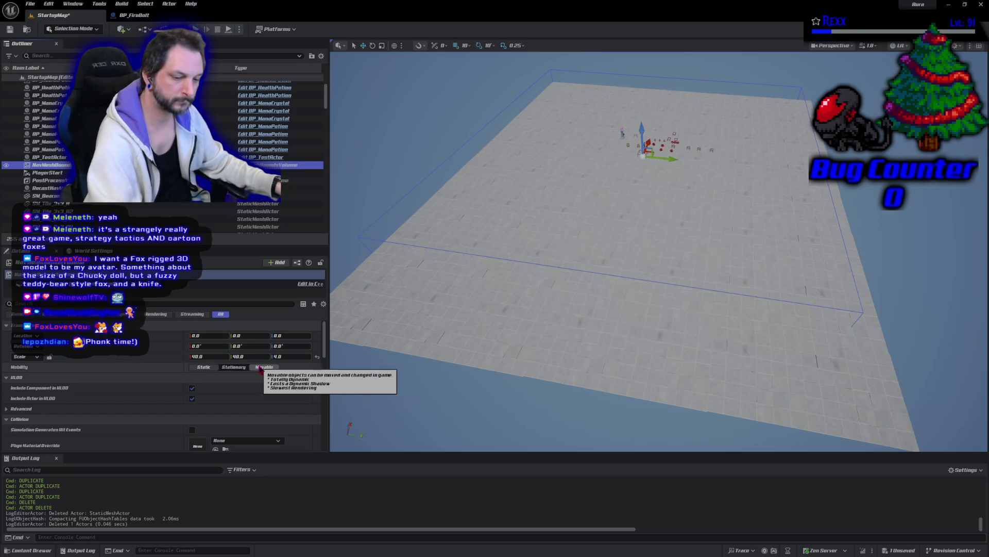
drag(591, 397, 546, 398)
key(f)
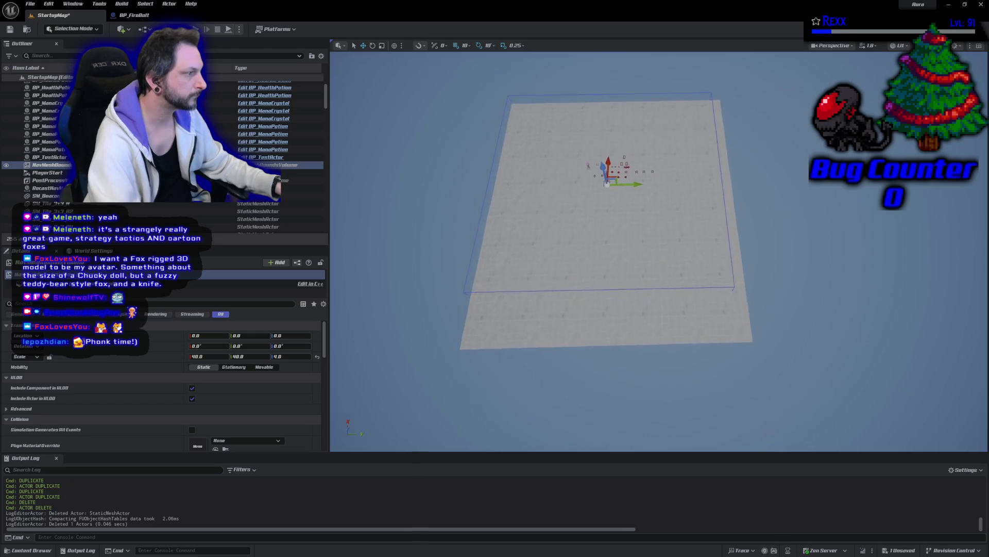
click(242, 357)
text(50)
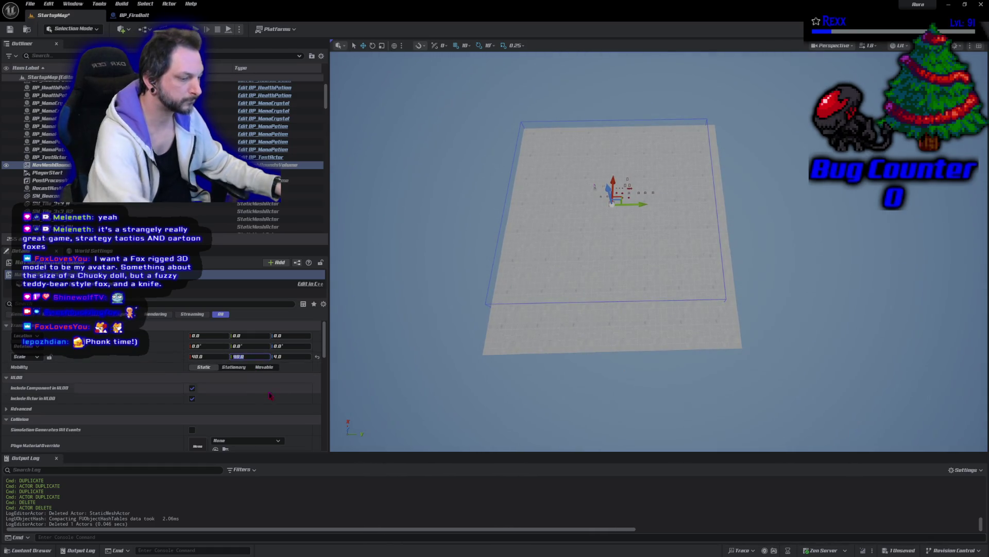
key(Return)
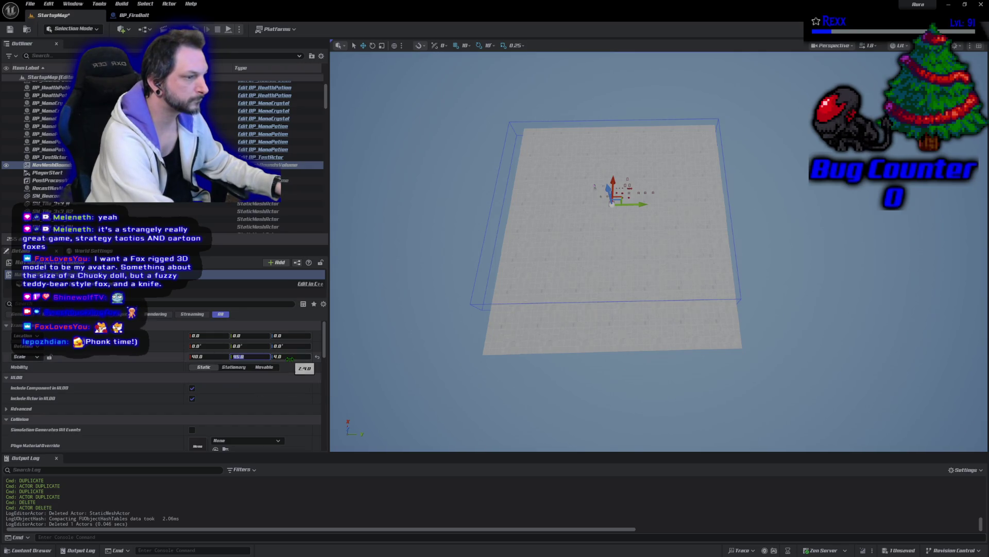
click(219, 357)
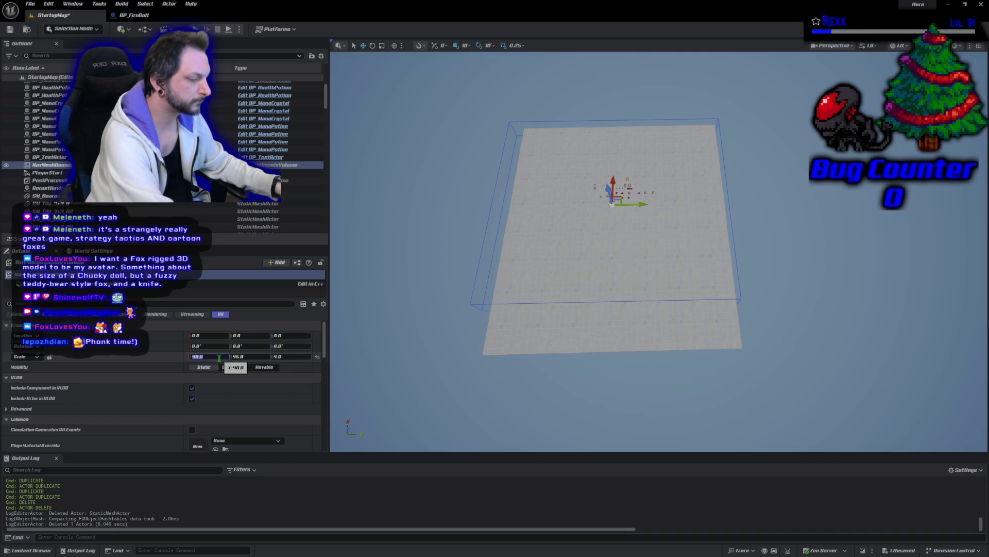
text(50)
key(Return)
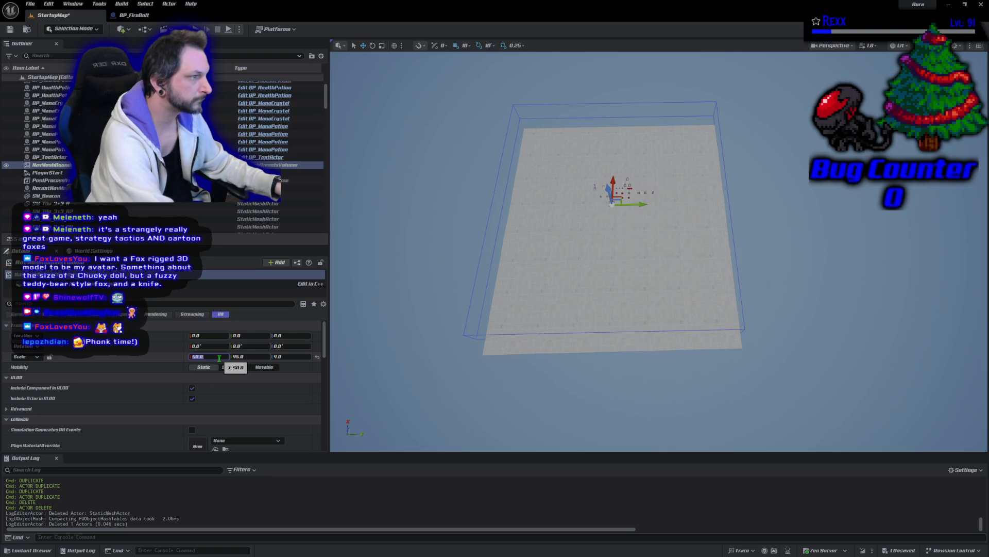
text(60)
key(Return)
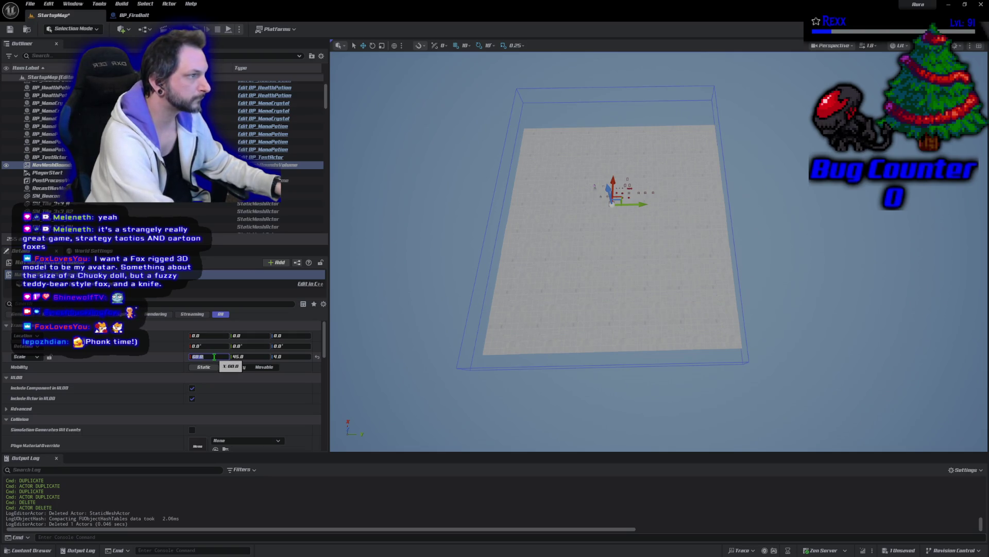
key(ctrl+s)
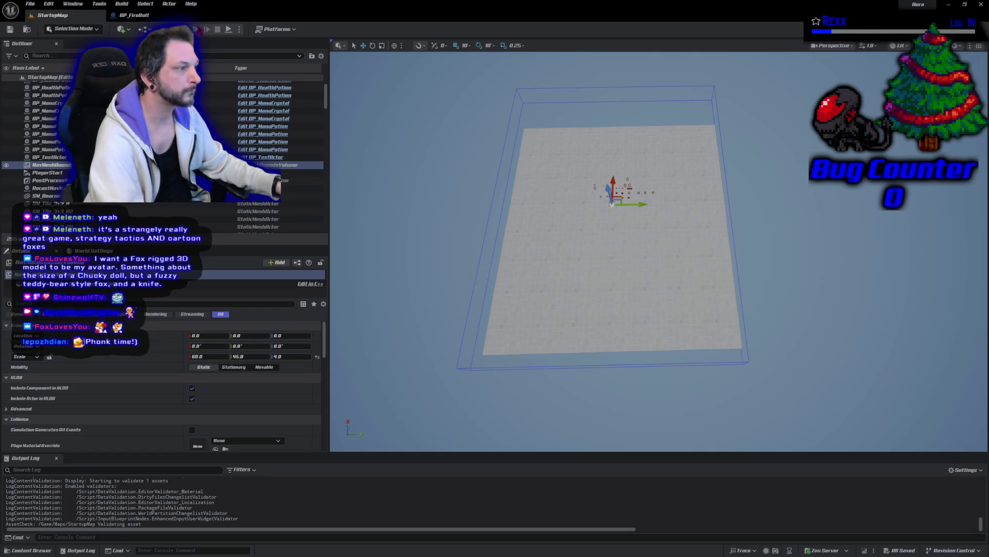
Play-test the map, running the character across the tiled floor in several directions, then stop play.
click(199, 30)
click(702, 277)
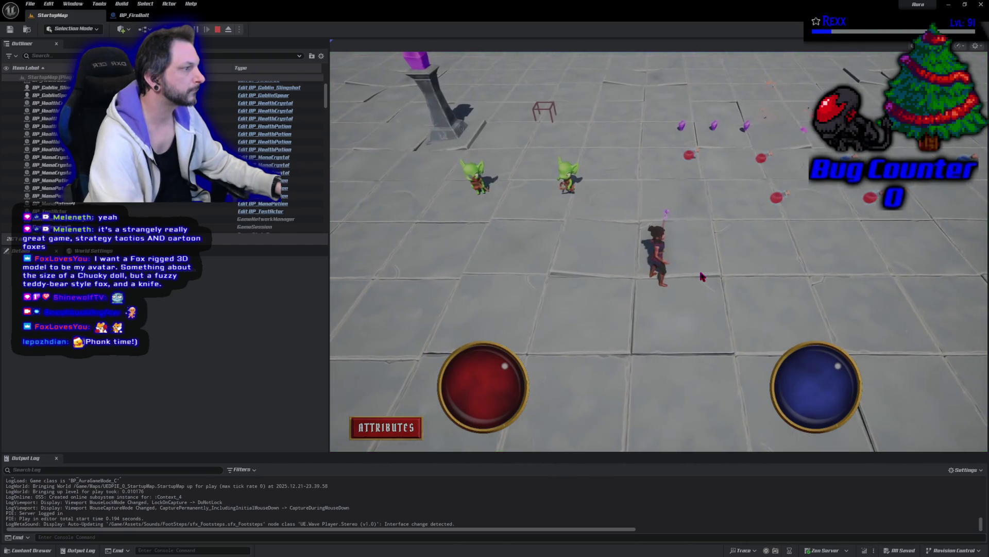
click(484, 234)
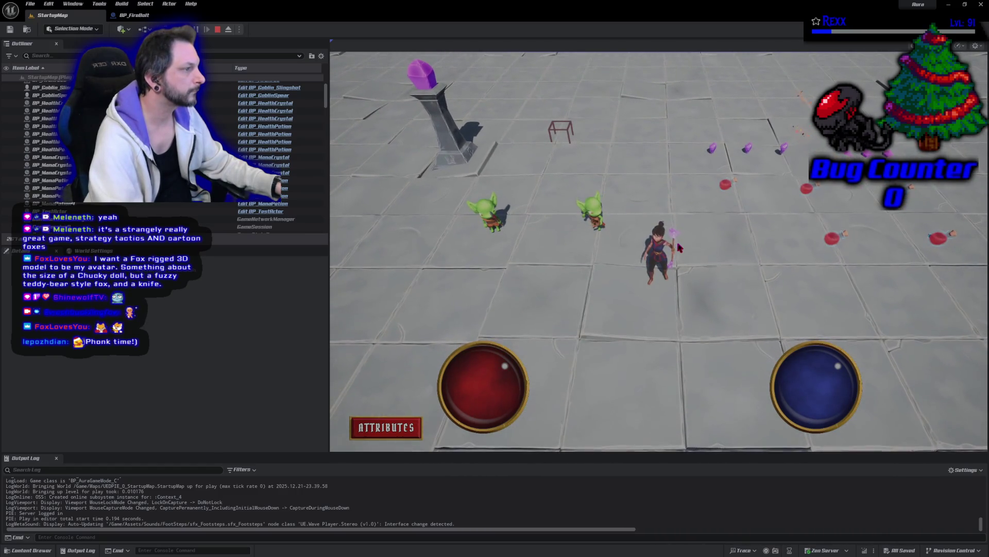
click(613, 249)
click(766, 262)
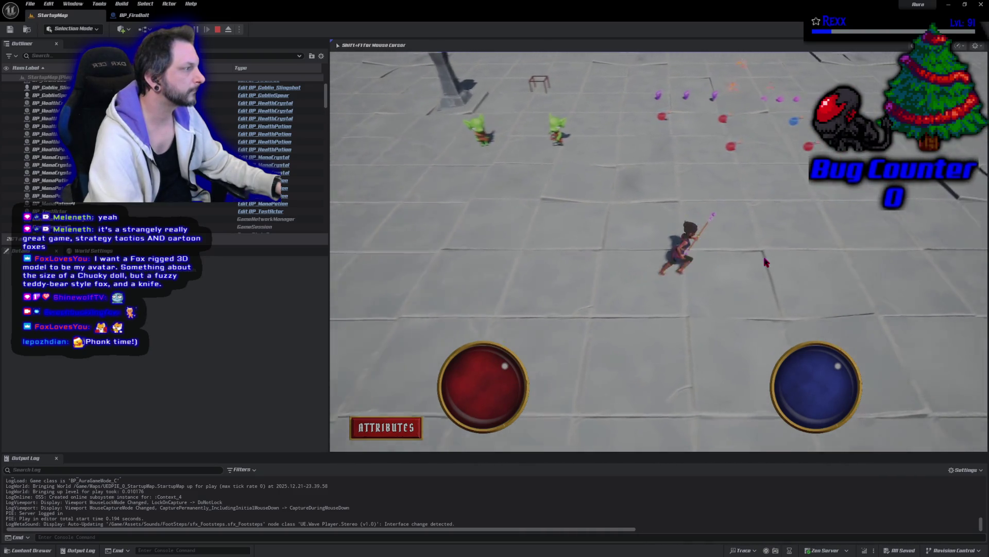
click(710, 228)
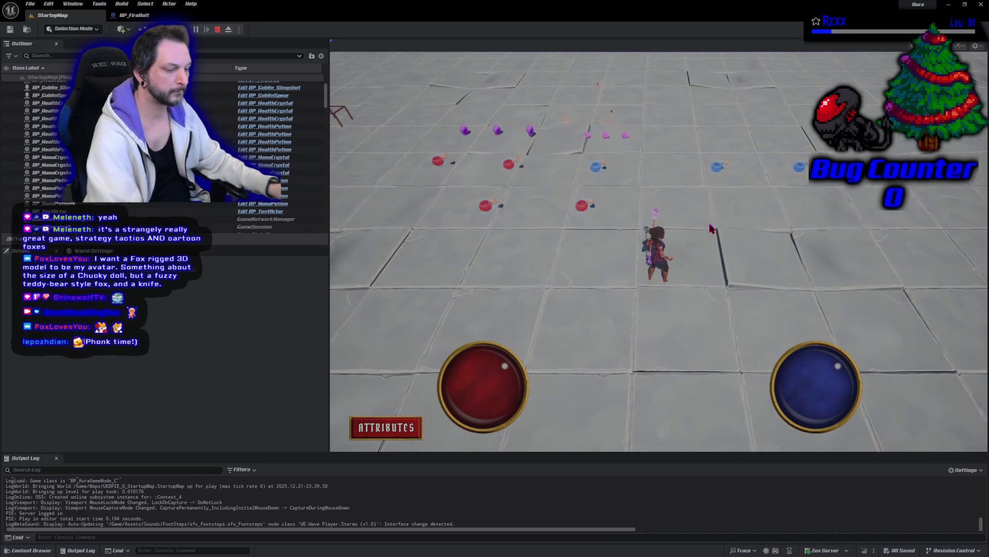
key(F11)
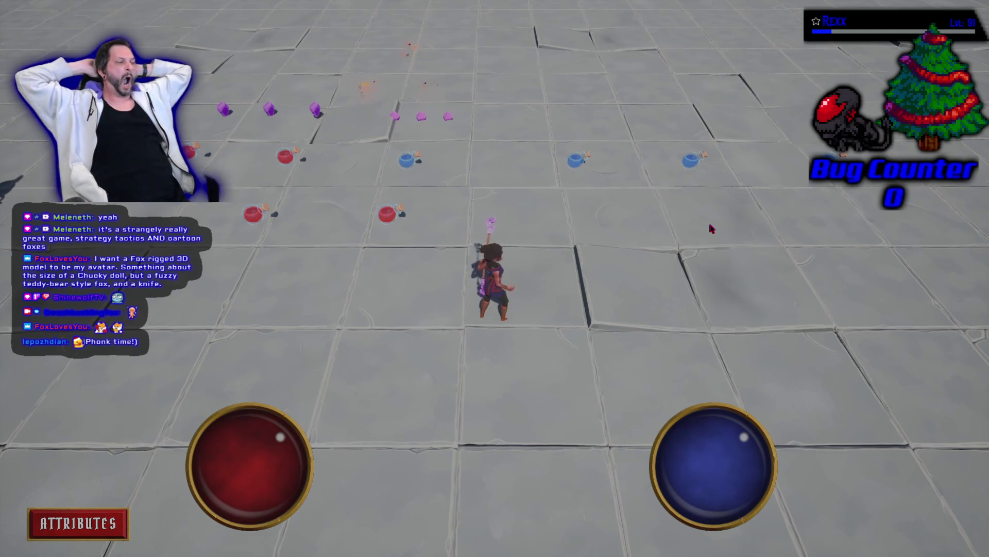
key(F11)
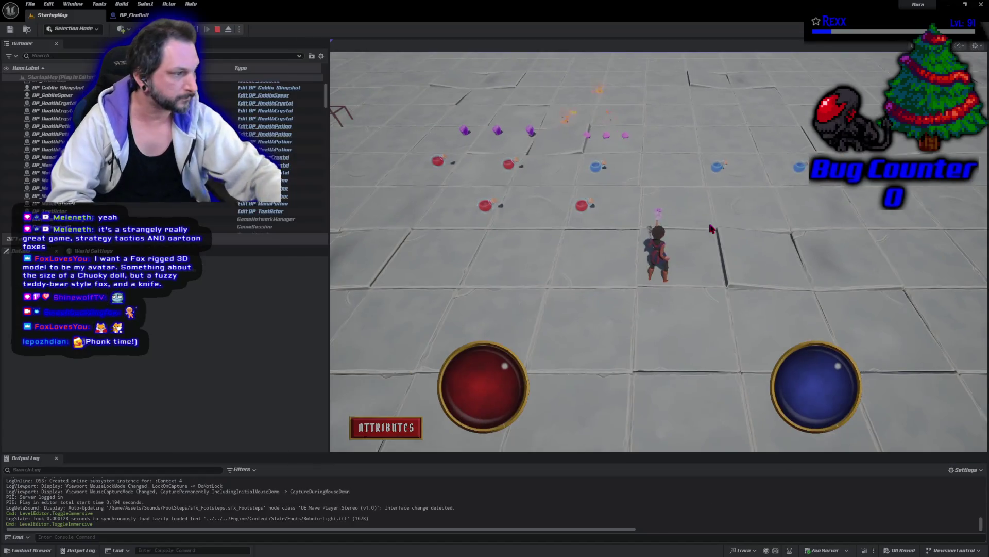
key(Escape)
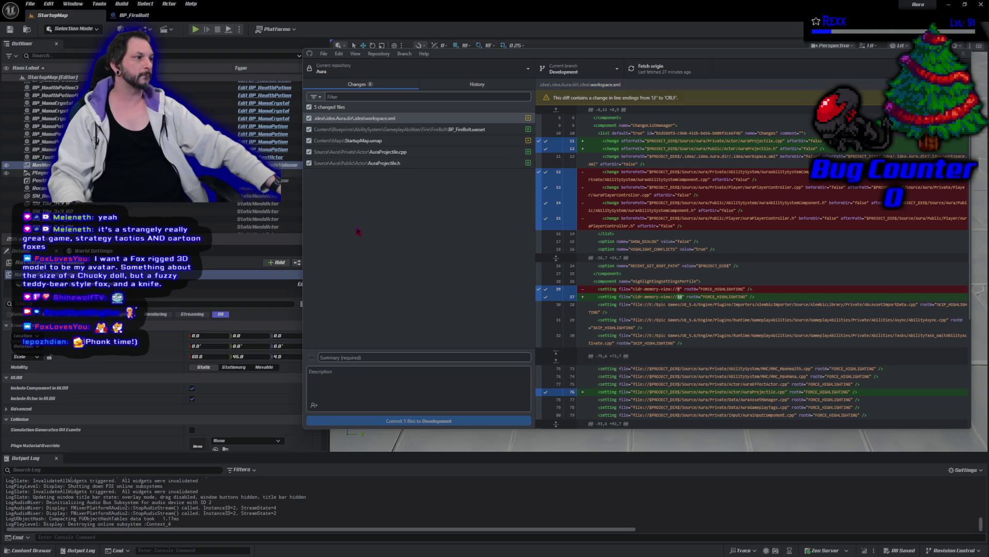
Commit the five files to Development as 'Aura Projectile', push to origin, and close GitHub Desktop.
click(414, 378)
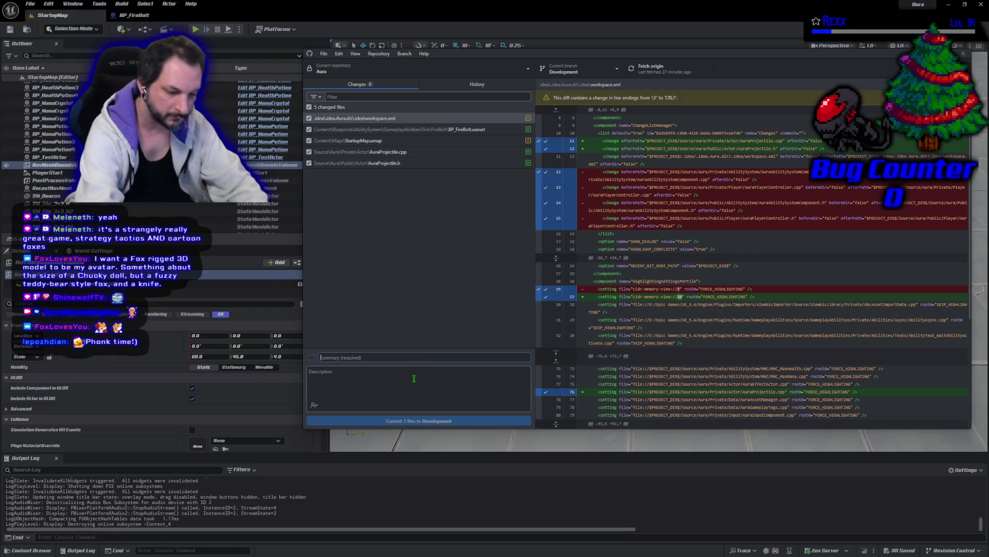
text(A Proj)
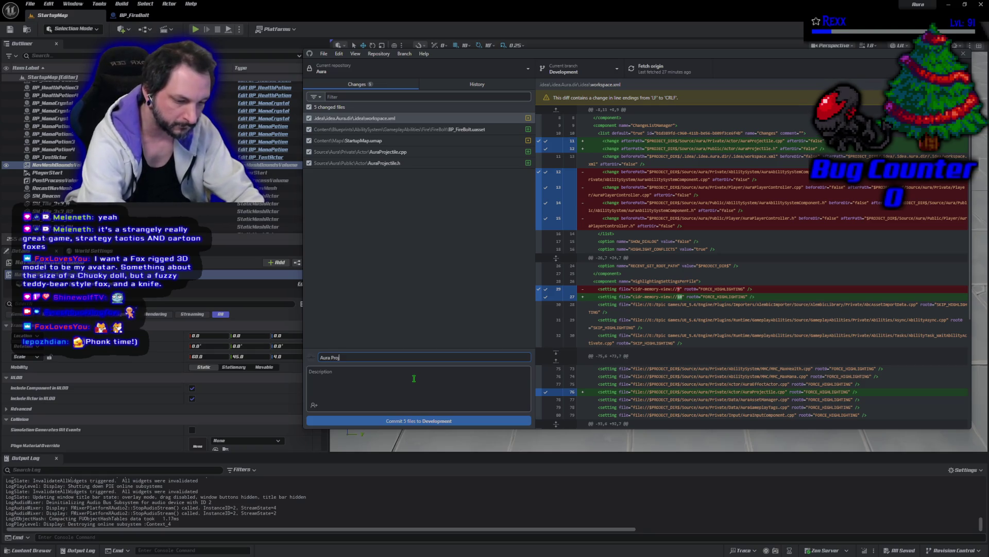
text(ectile)
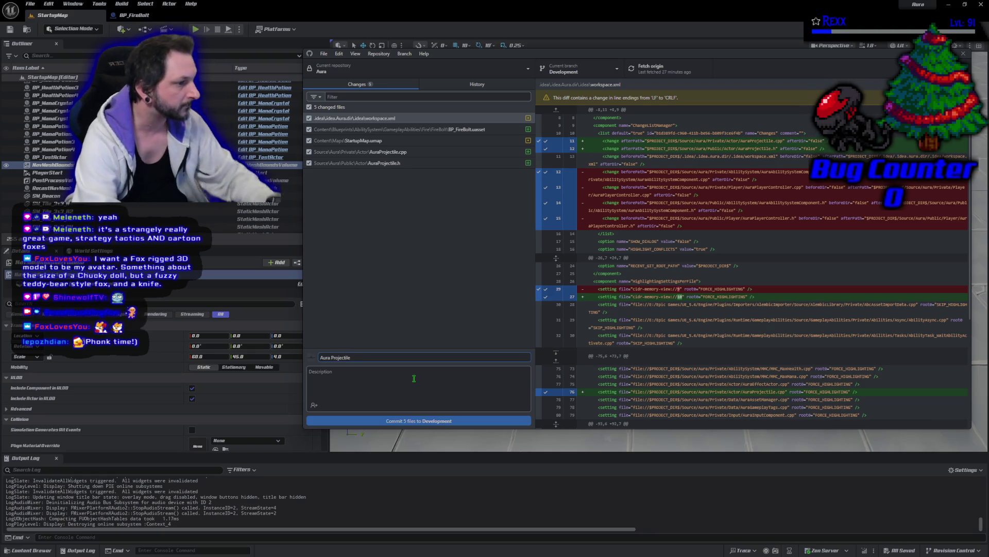
click(406, 420)
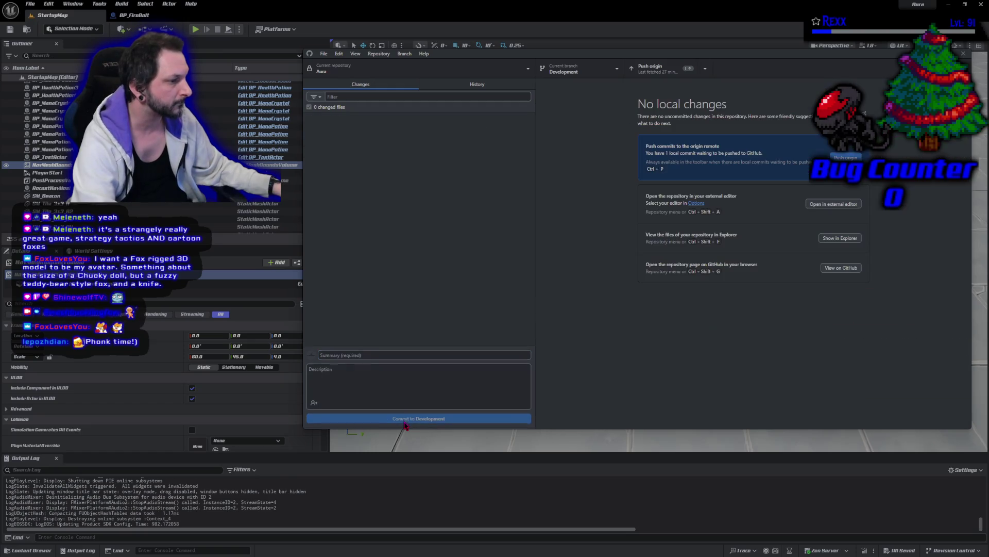
key(ctrl+p)
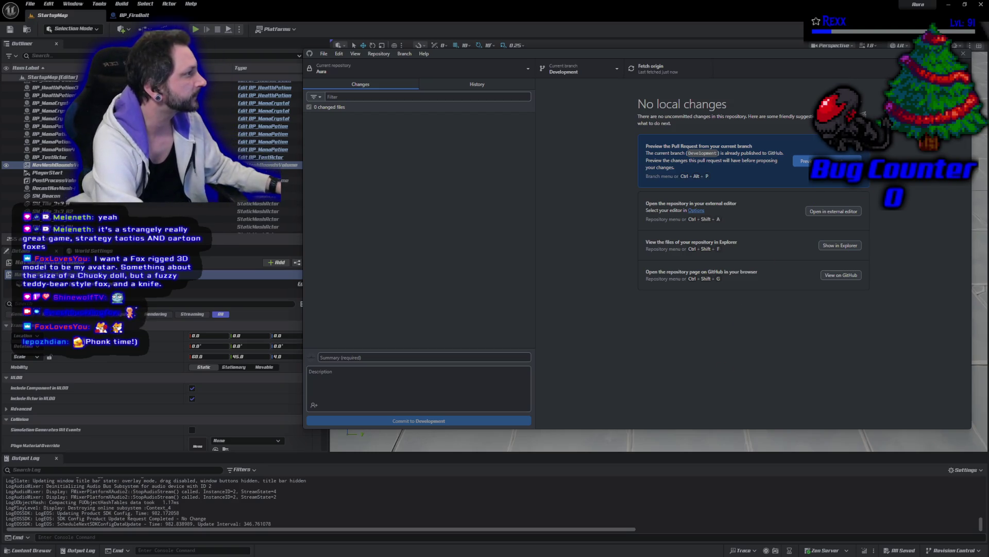
click(963, 54)
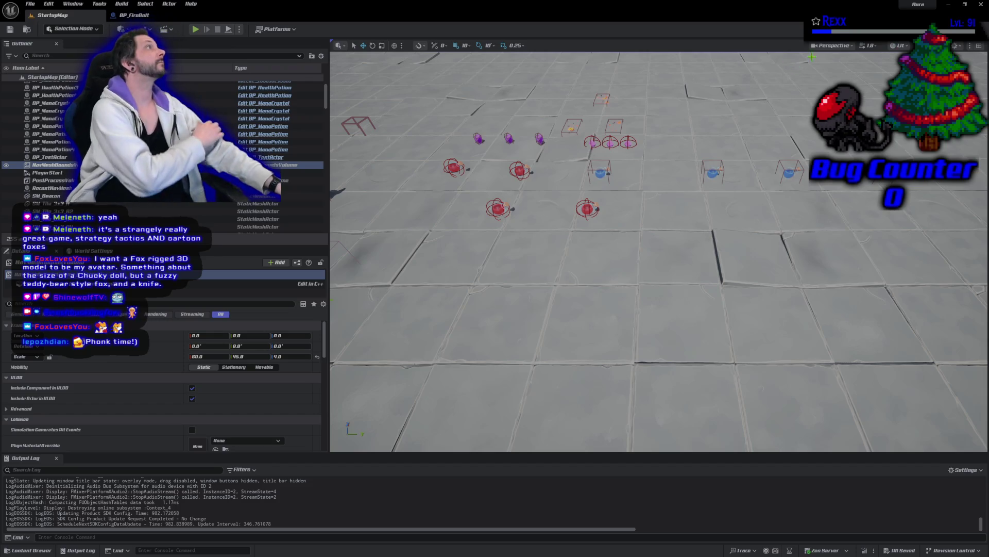
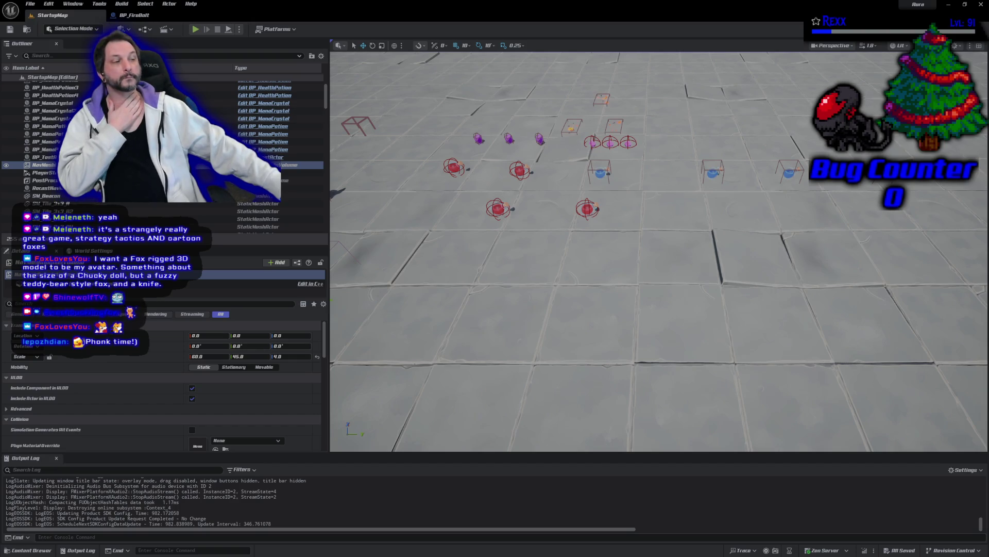
Close the Unreal Editor so AuraProjectile.cpp is left showing in Rider.
click(981, 4)
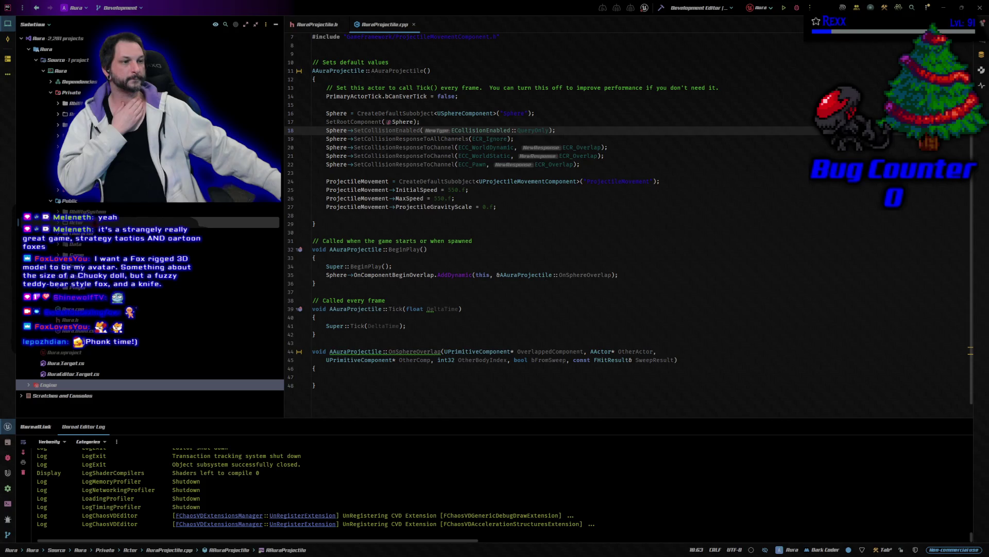
Create an Unreal class AuraProjectileSpell with parent UAuraGameplayAbility in Public/AbilitySystem/Abilities.
click(57, 211)
click(83, 222)
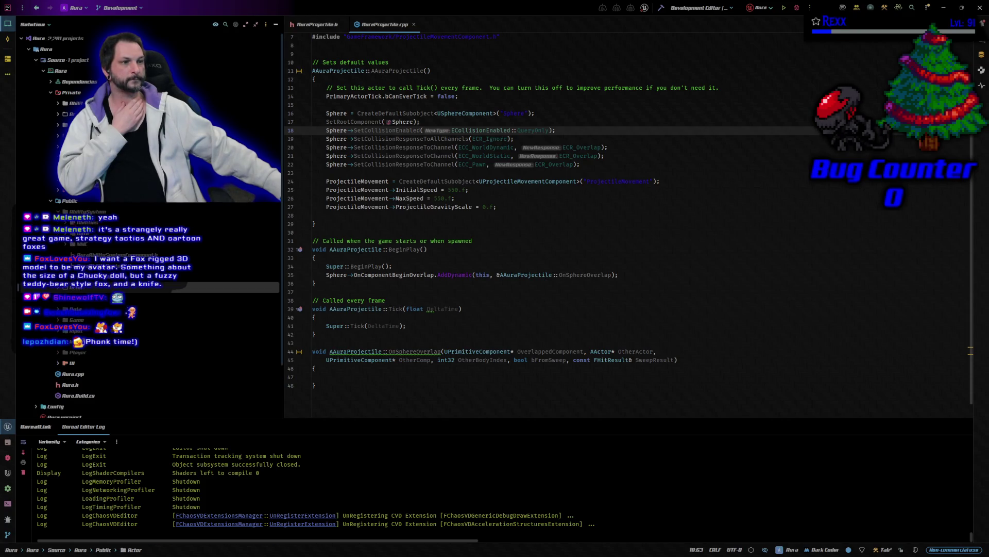
right_click(88, 222)
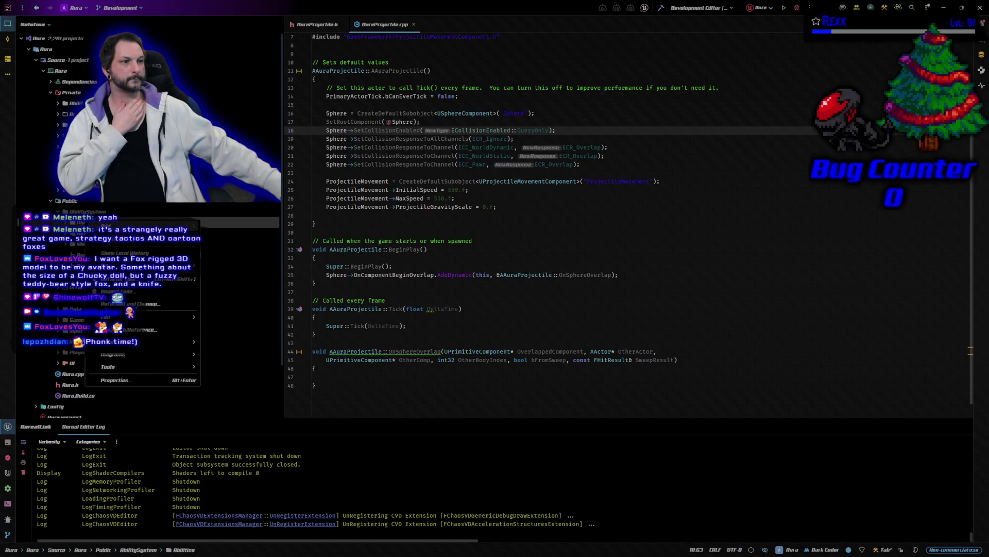
mouse_move(190, 226)
click(229, 288)
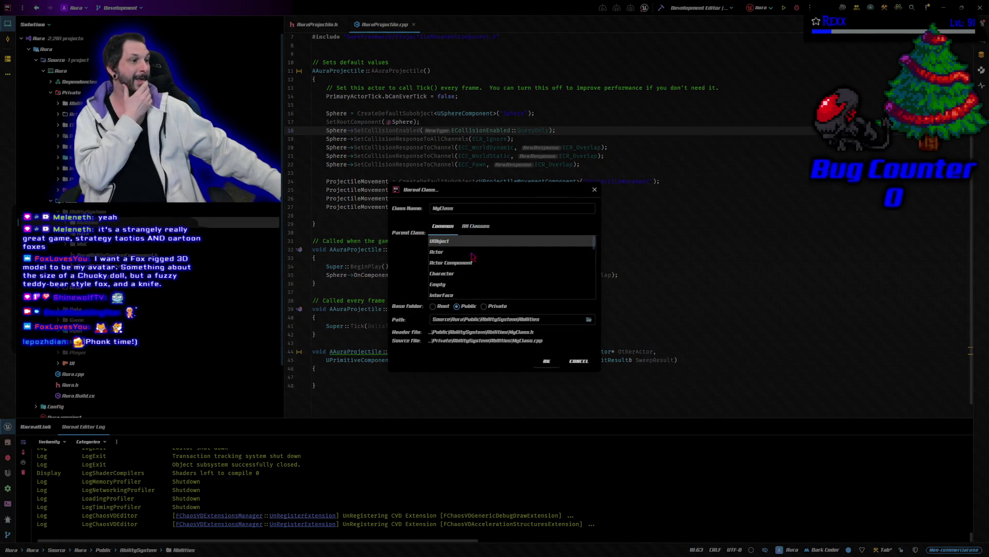
click(472, 231)
click(467, 243)
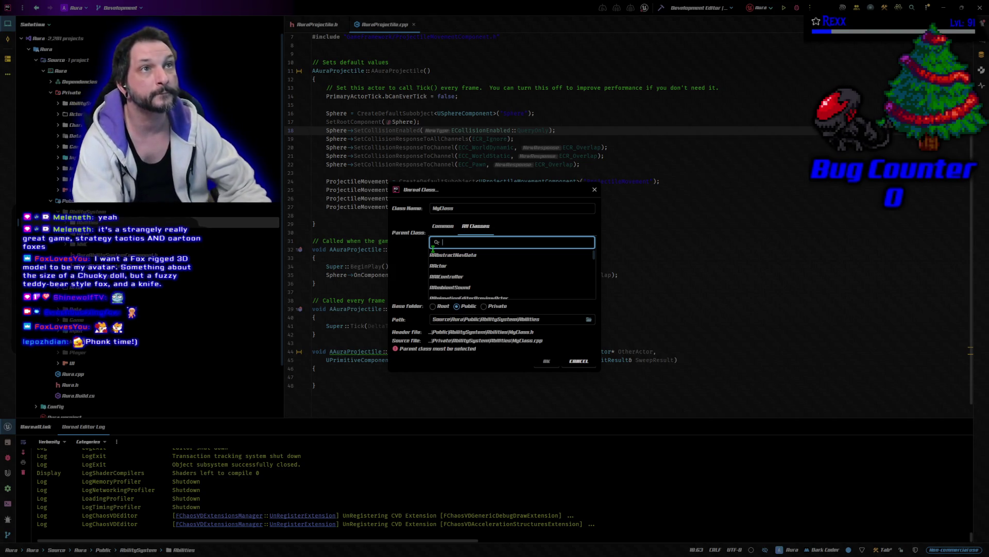
text(UAuraG)
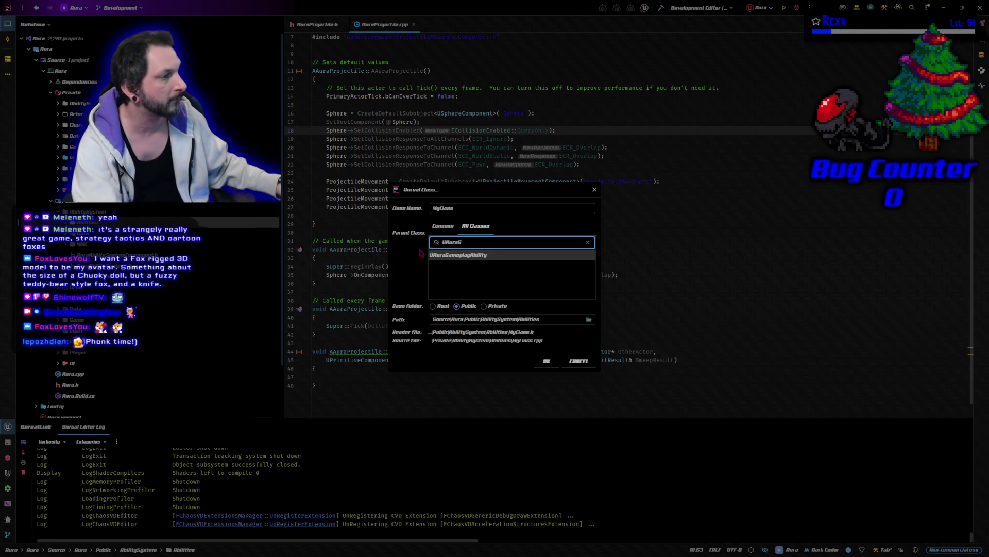
click(490, 255)
double_click(458, 209)
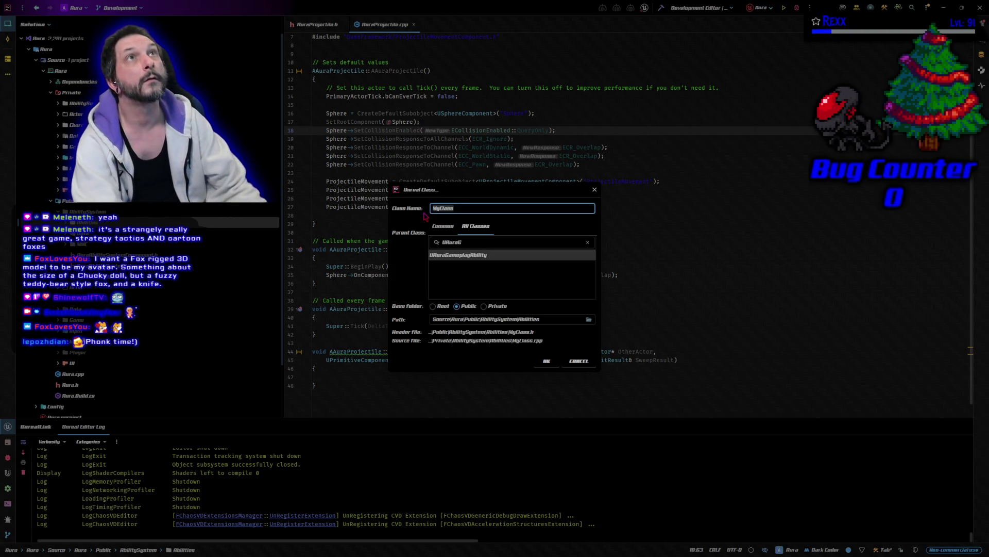
text(Aur)
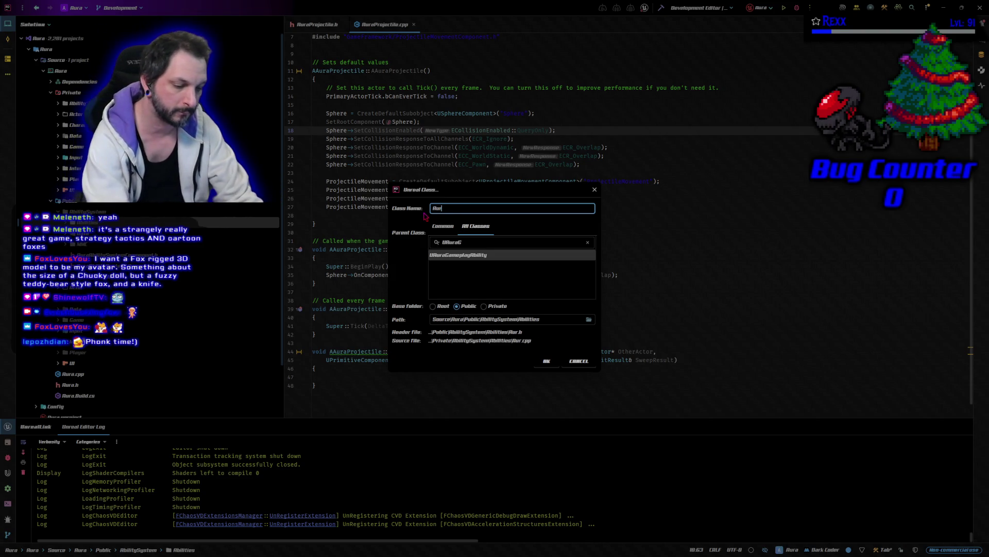
text(aProjectileSpell)
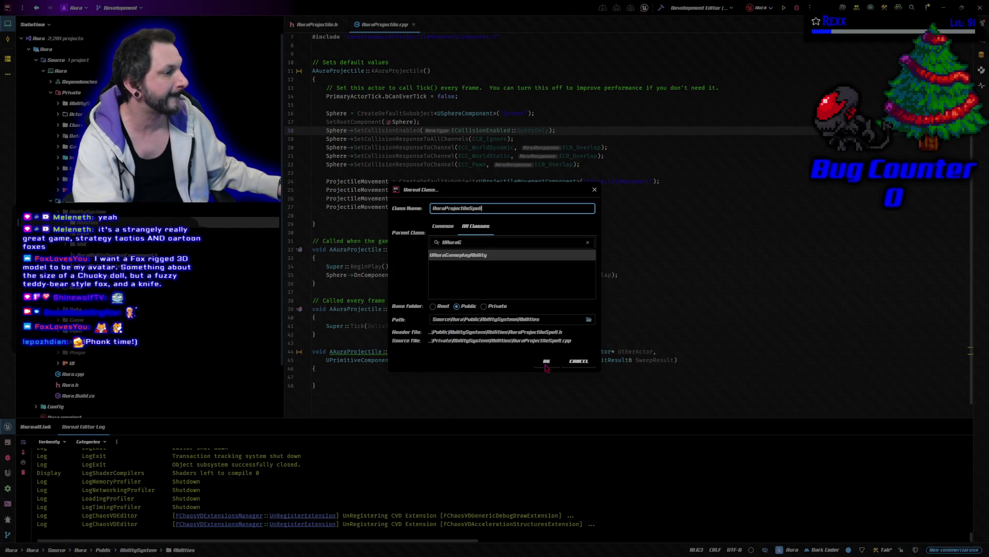
click(545, 363)
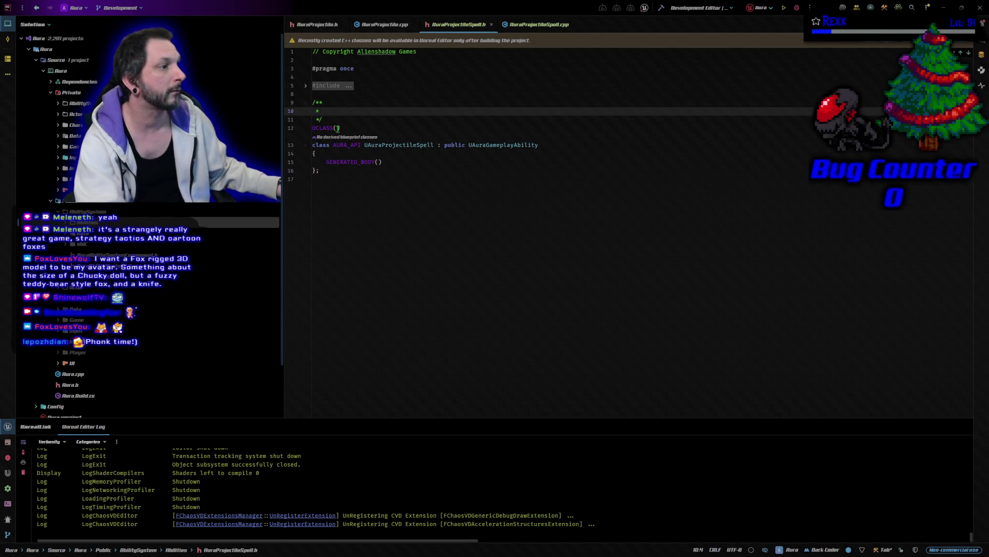
Add an ActivateAbility override declaration below GENERATED_BODY() in AuraProjectileSpell.h.
click(402, 163)
key(Return)
key(Return)
text(Activate)
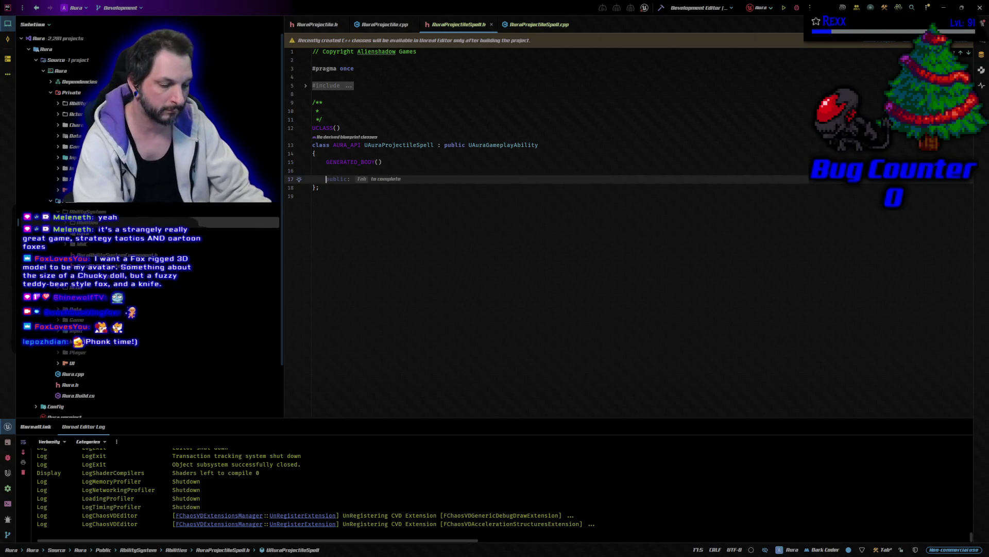
key(Return)
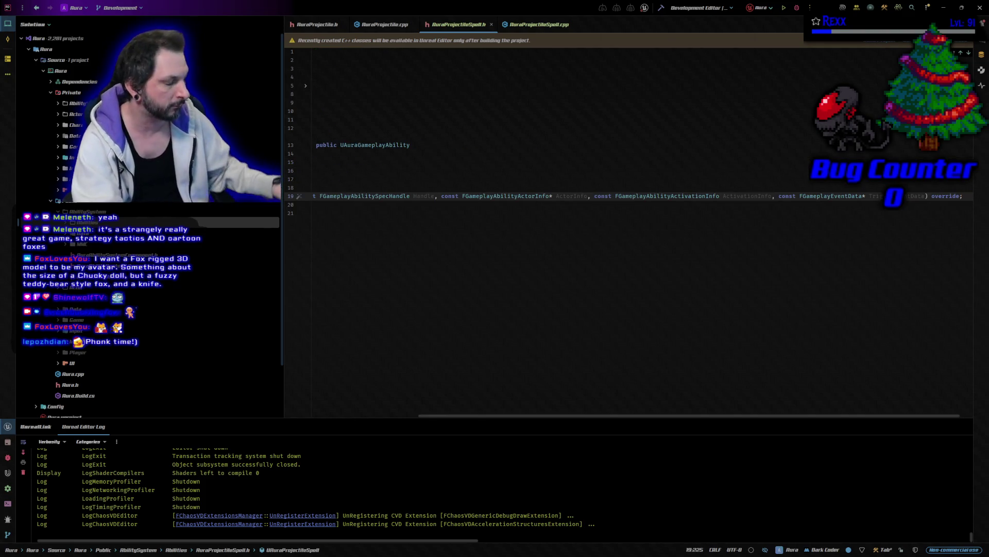
Wrap the ActivateAbility parameters after ActorInfo onto an indented second line.
scroll(529, 338, left, 3)
scroll(529, 338, left, 2)
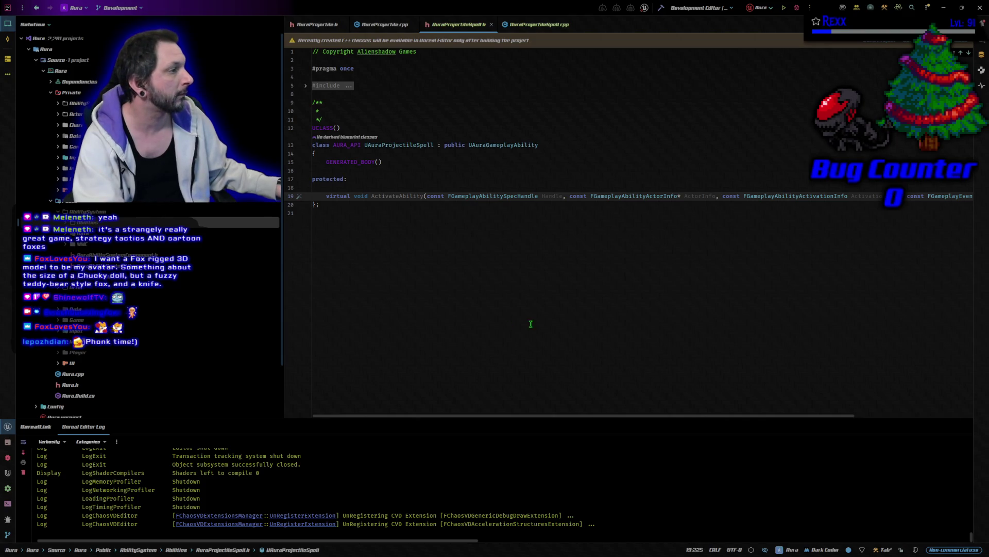
click(719, 196)
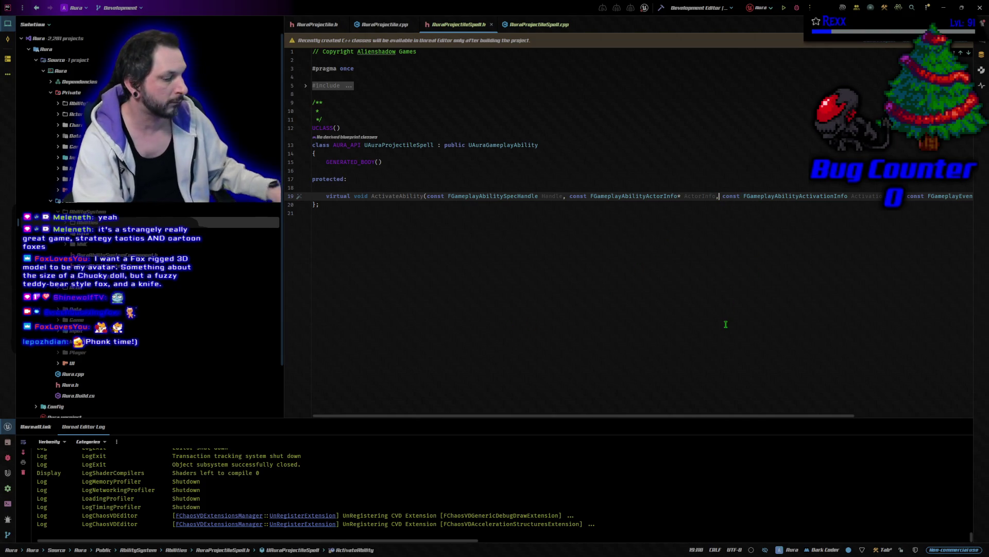
key(Return)
key(Tab)
key(Tab)
key(Tab)
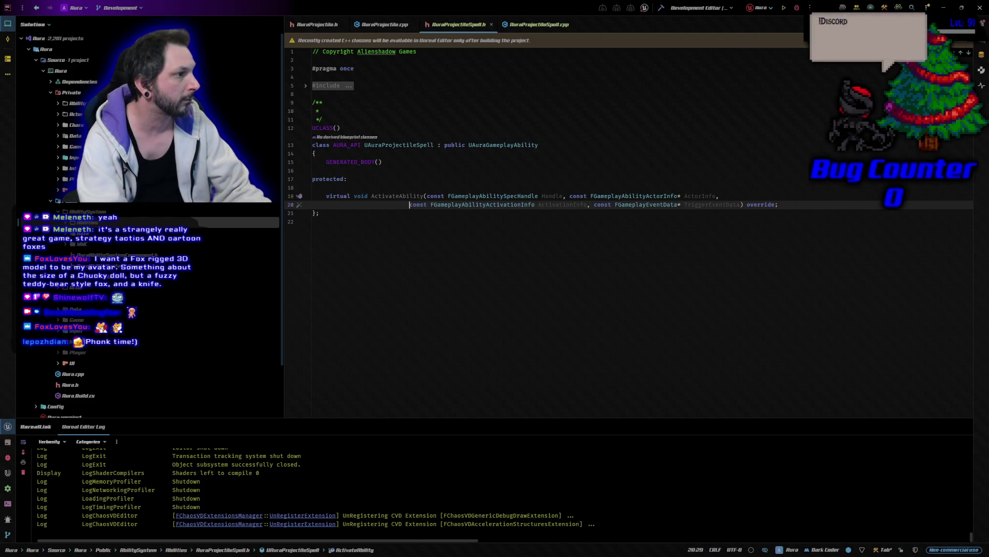
key(Tab)
key(BackSpace)
key(Tab)
key(Tab)
key(Tab)
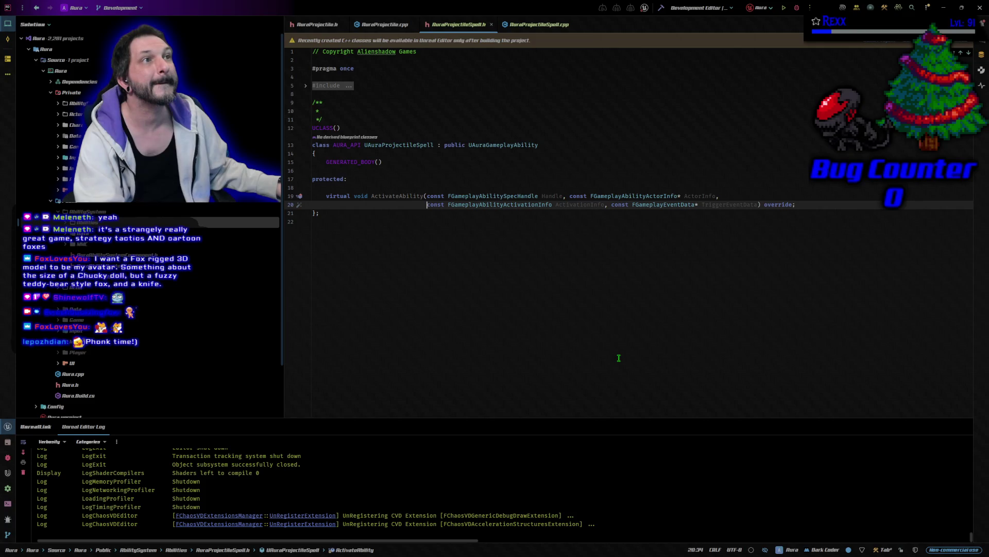
Paste the ActivateAbility definition into AuraProjectileSpell.cpp and start a project build.
click(523, 19)
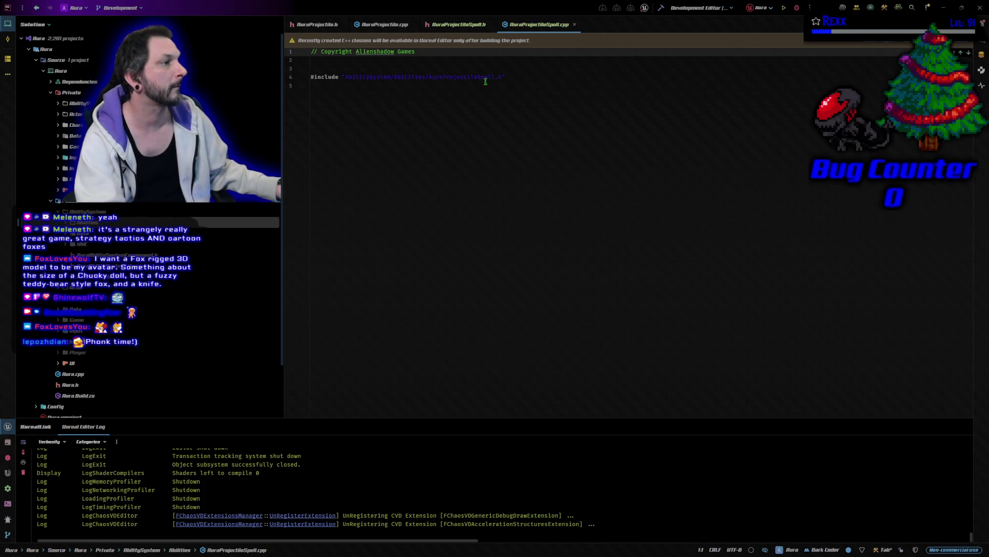
click(523, 77)
key(ctrl+v)
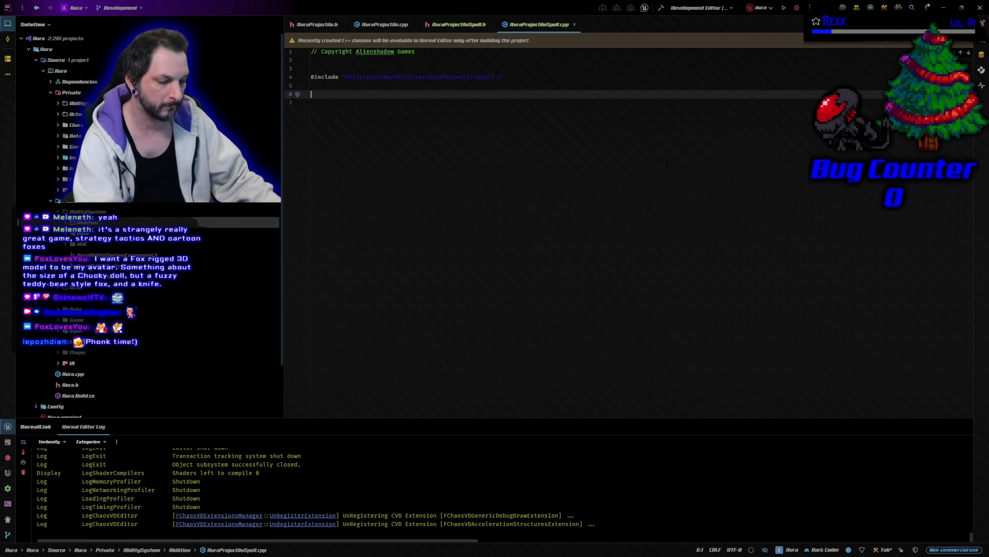
key(ctrl+shift+b)
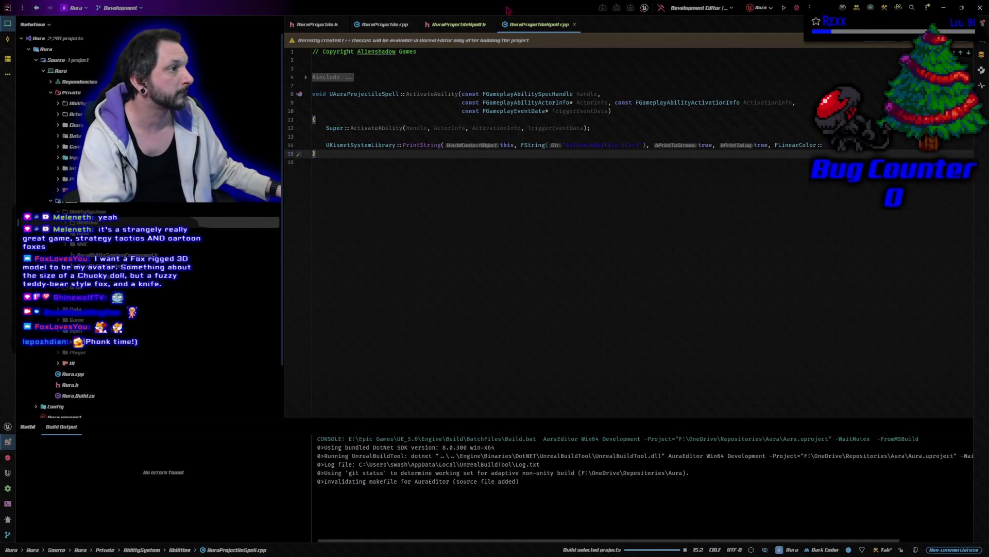
click(453, 24)
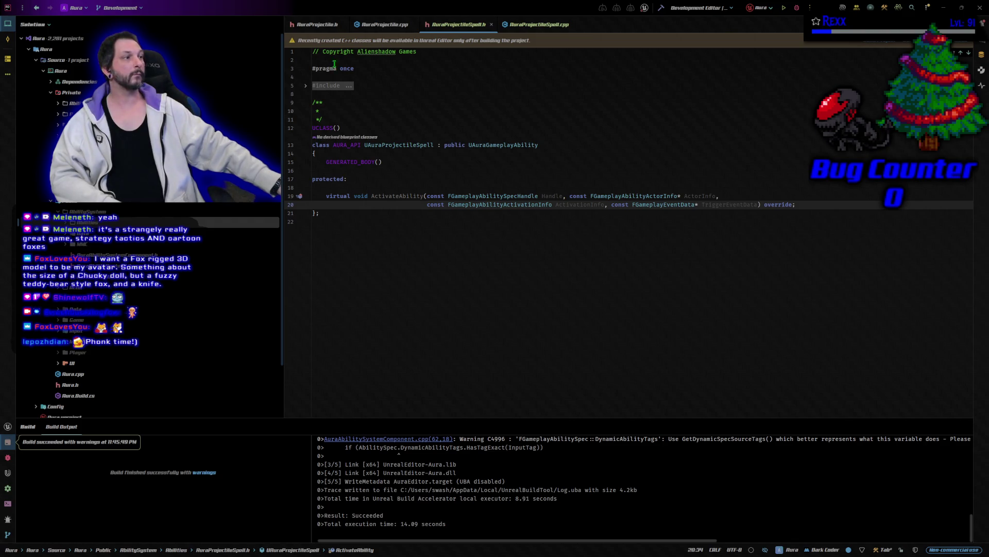
After the build succeeds, launch the Unreal Editor from Rider's Run button.
click(796, 7)
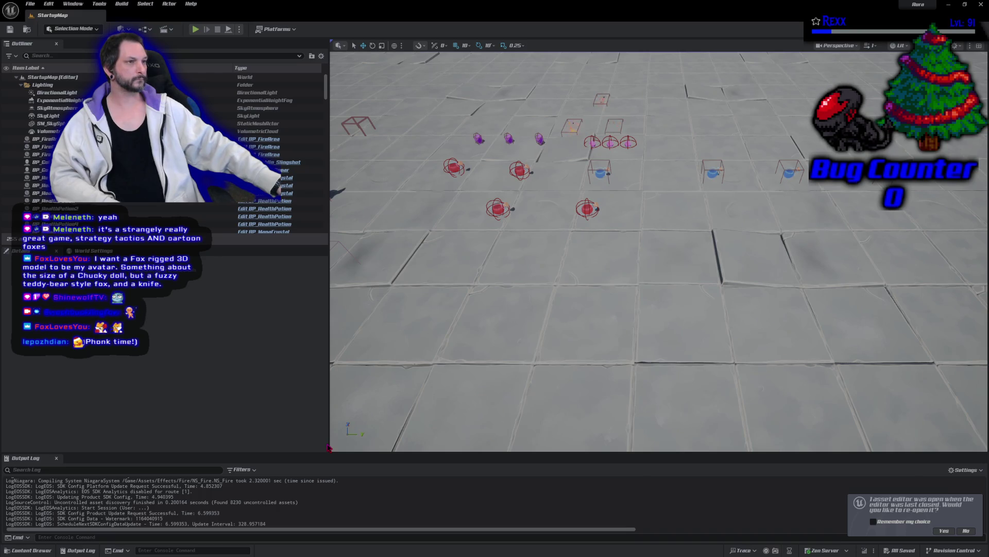
Open the BP_AuraCharacter Blueprint from Blueprints/Character/Aura in the content browser.
click(944, 531)
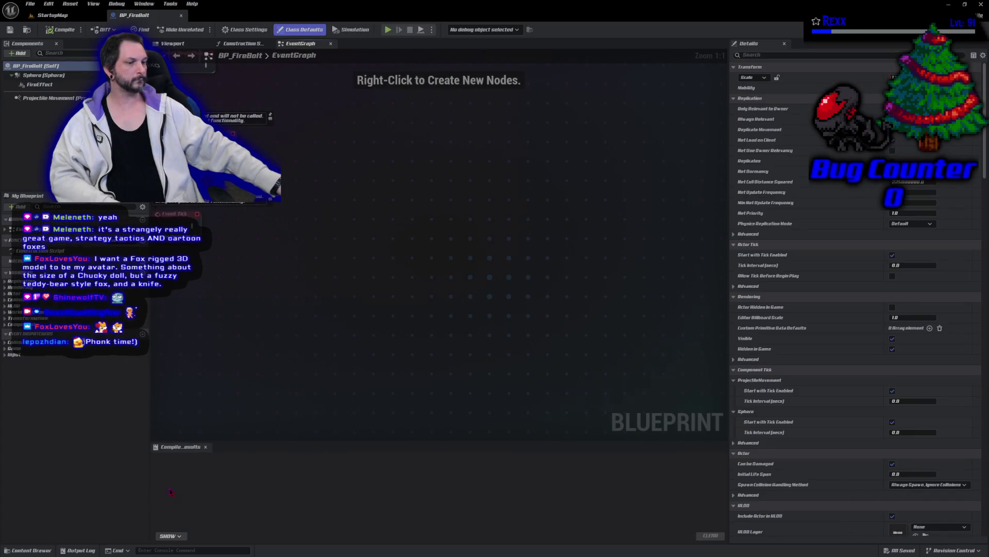
click(39, 551)
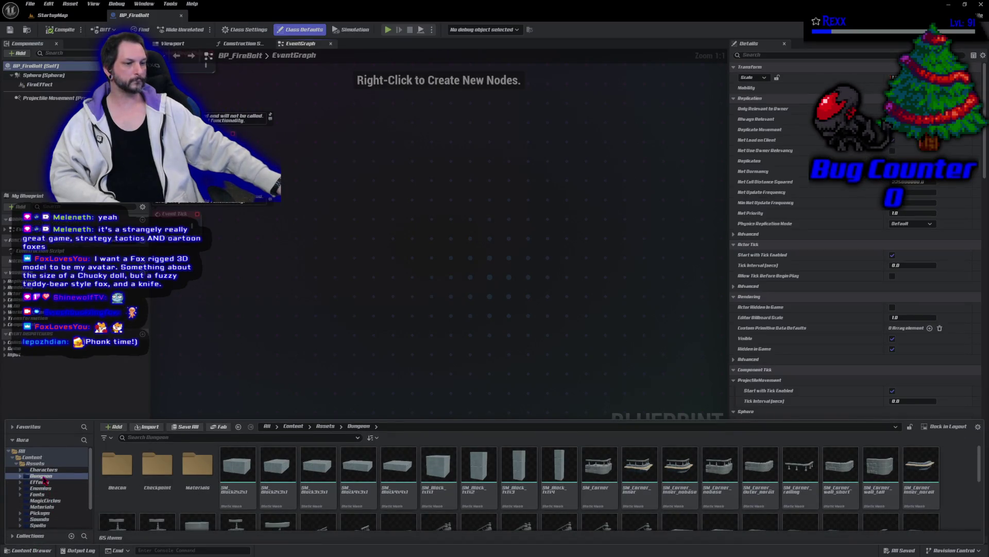
click(16, 463)
click(39, 469)
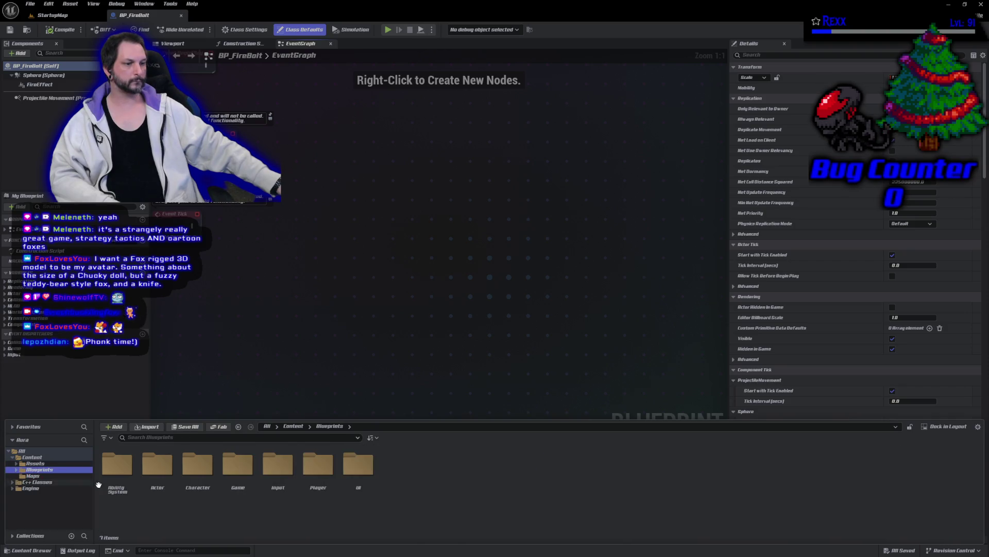
double_click(187, 486)
double_click(117, 469)
click(153, 503)
double_click(153, 502)
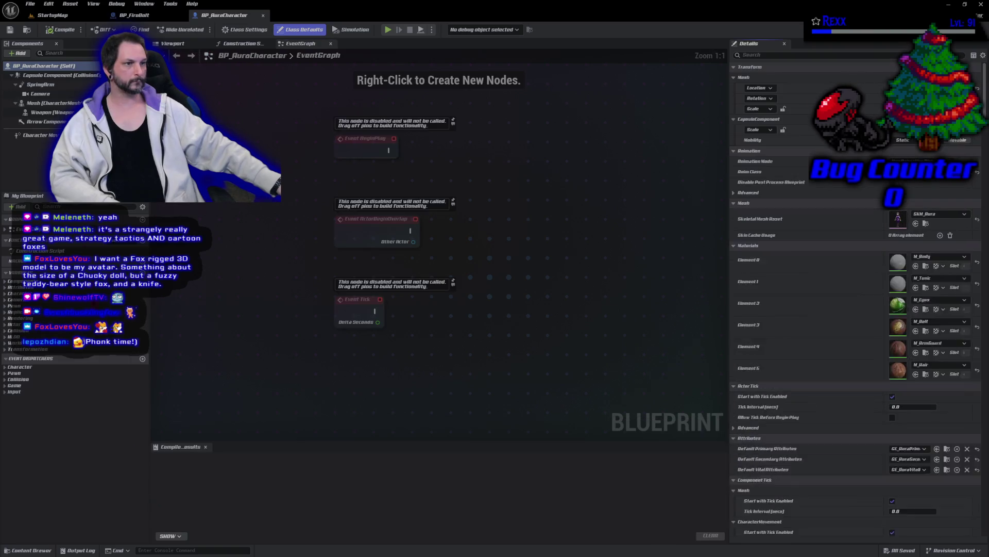
Change the spring arm's Target Arm Length, compile, save all, and play StartupMap.
click(57, 86)
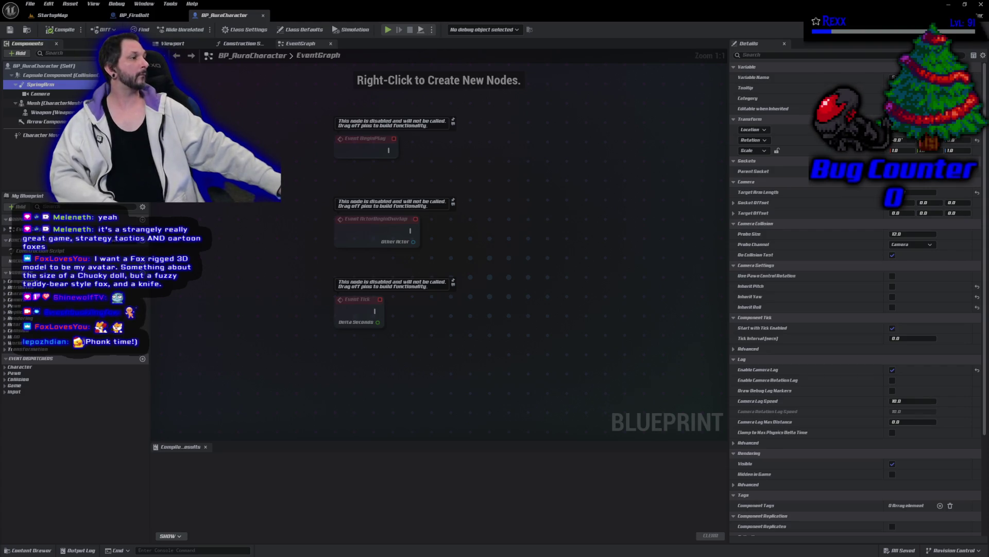
click(911, 192)
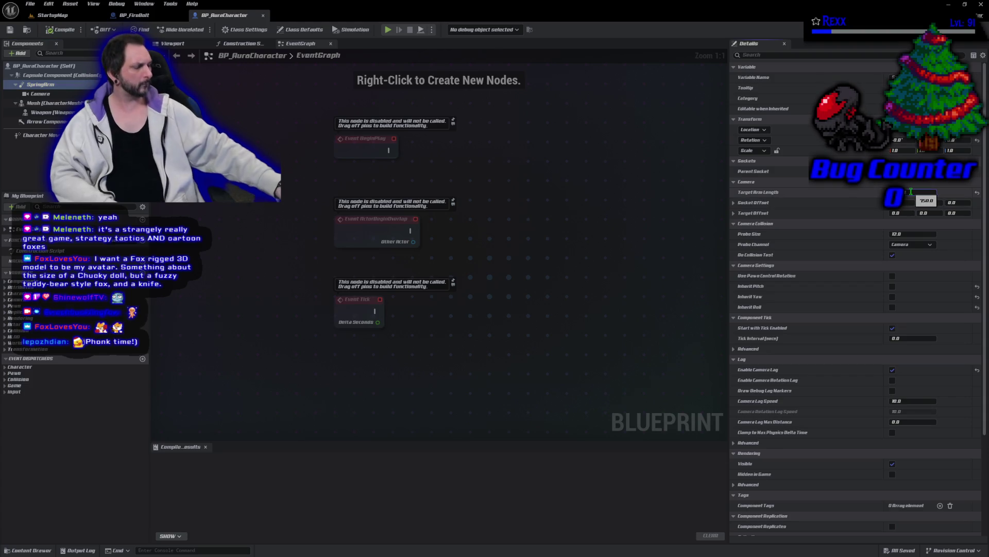
key(Return)
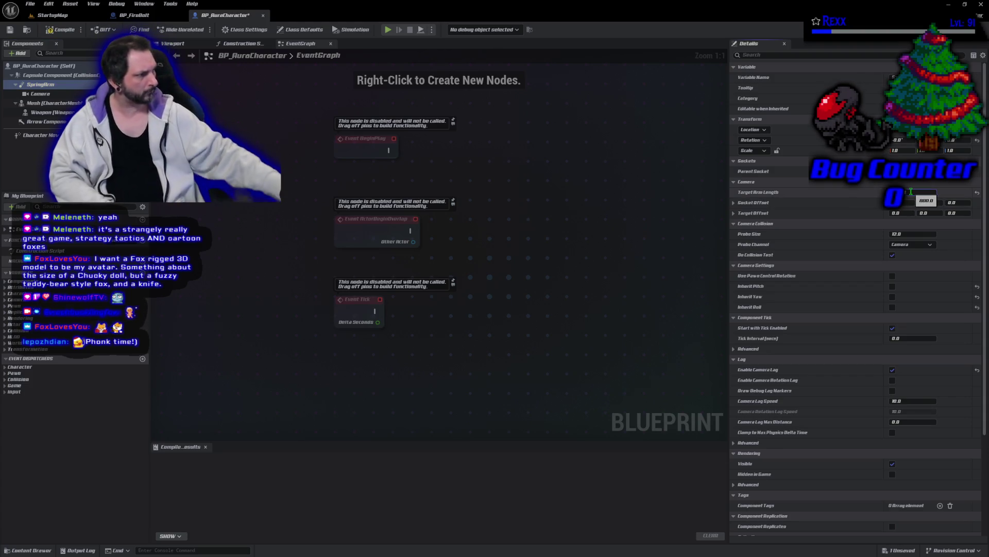
click(62, 30)
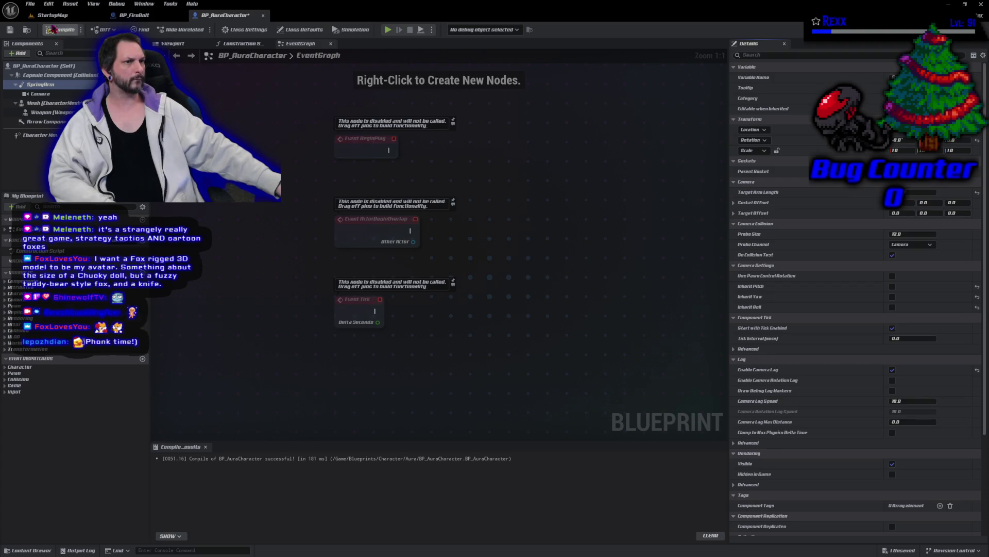
click(30, 4)
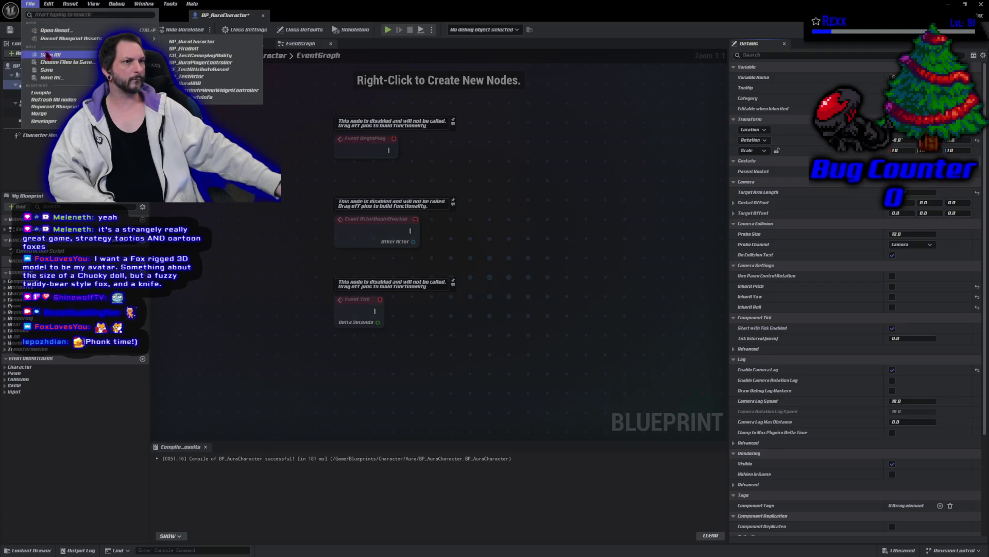
click(49, 55)
click(54, 15)
click(196, 30)
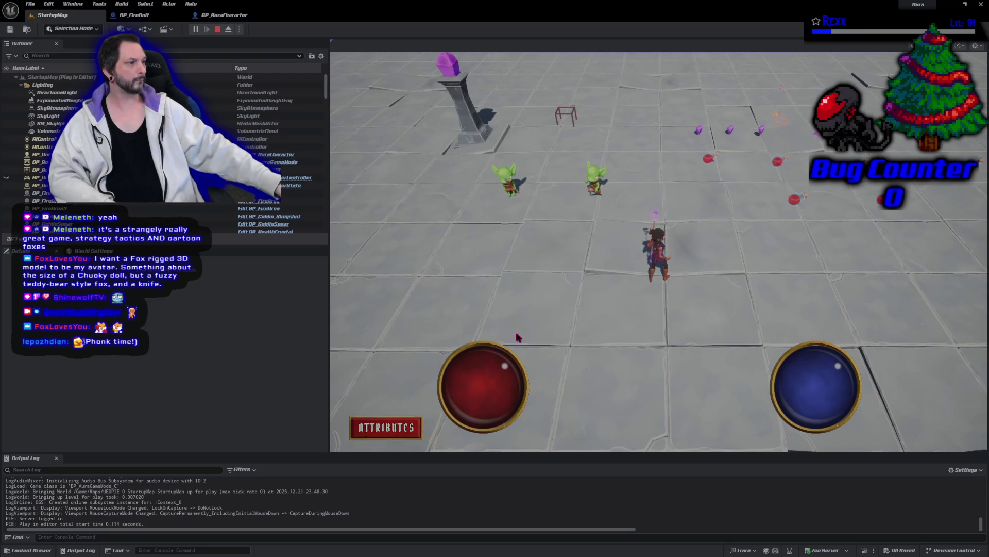
Walk the character to the upper left and right, then stop the play session.
click(443, 235)
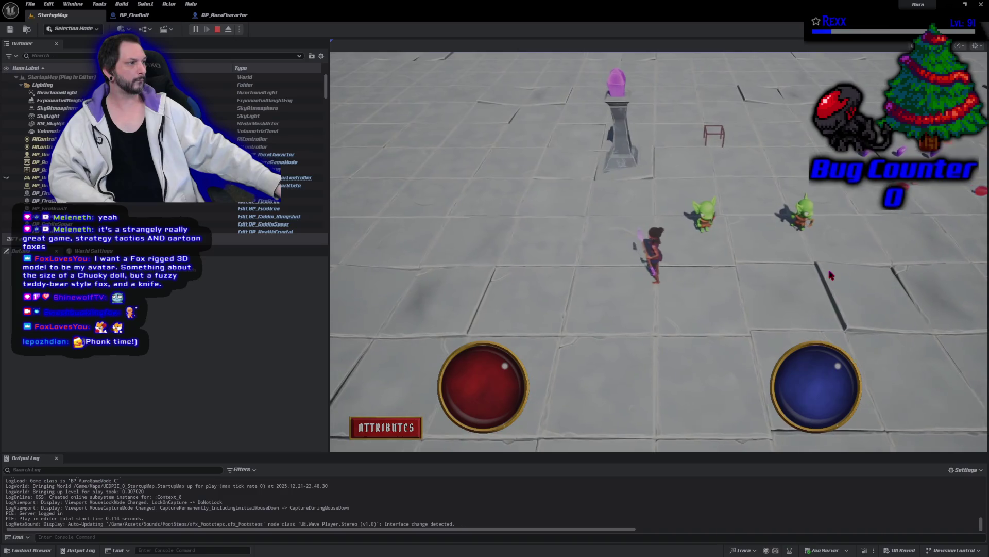
click(908, 260)
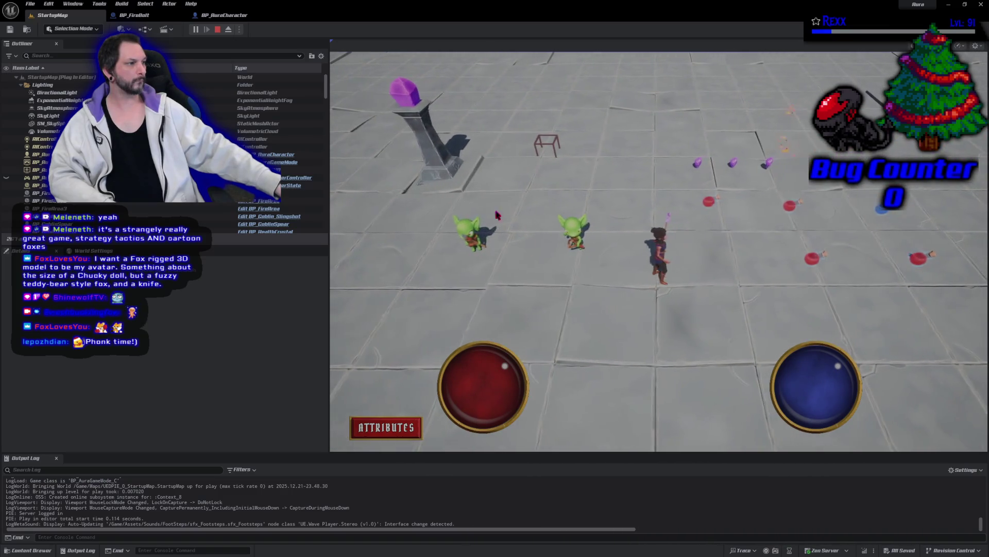
key(Escape)
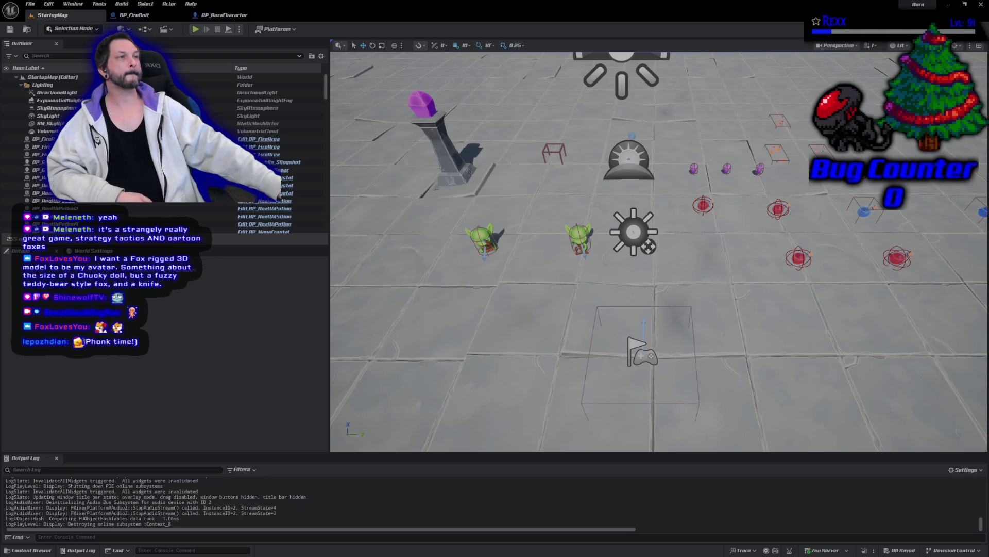
Browse the content drawer to AbilitySystem/GameplayAbilities, step back, then return to Rider.
click(28, 550)
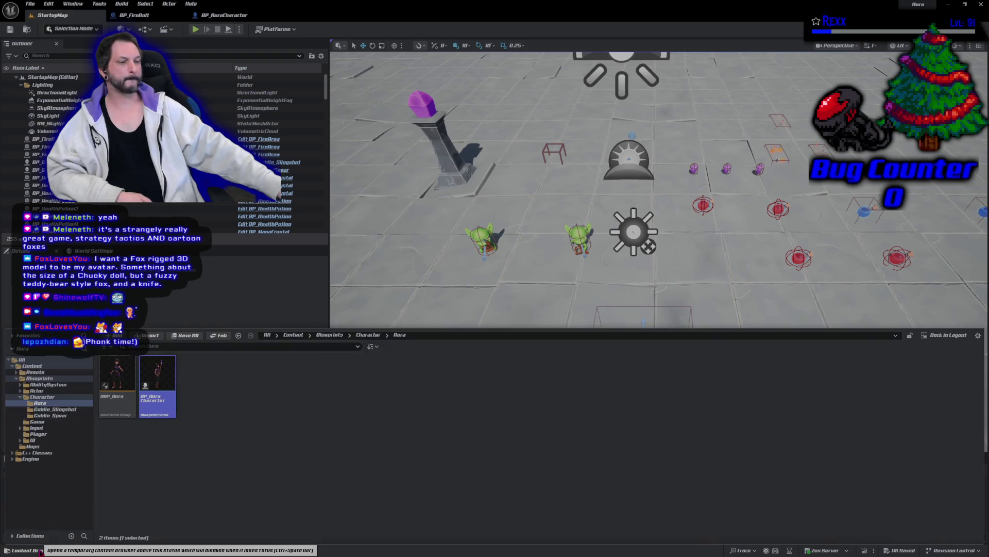
click(37, 372)
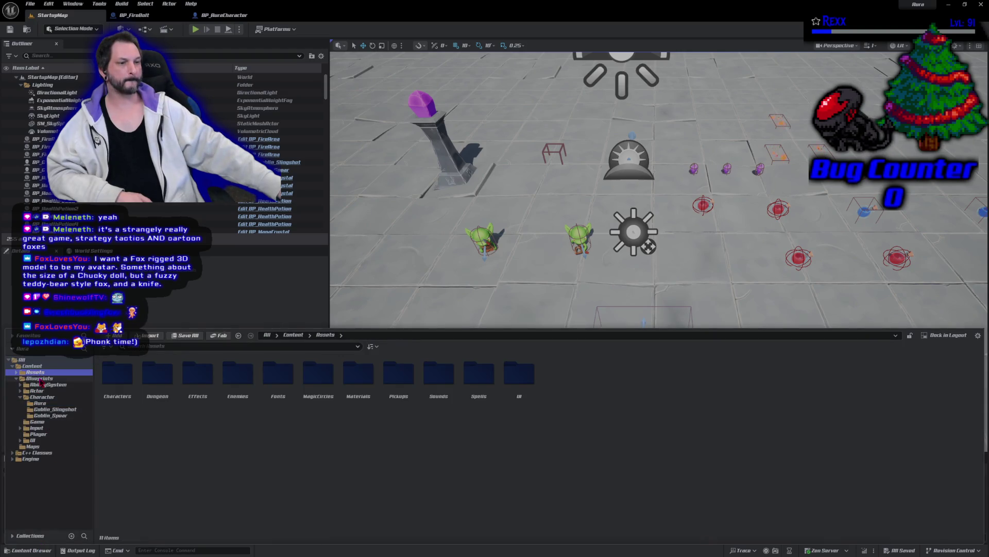
click(41, 385)
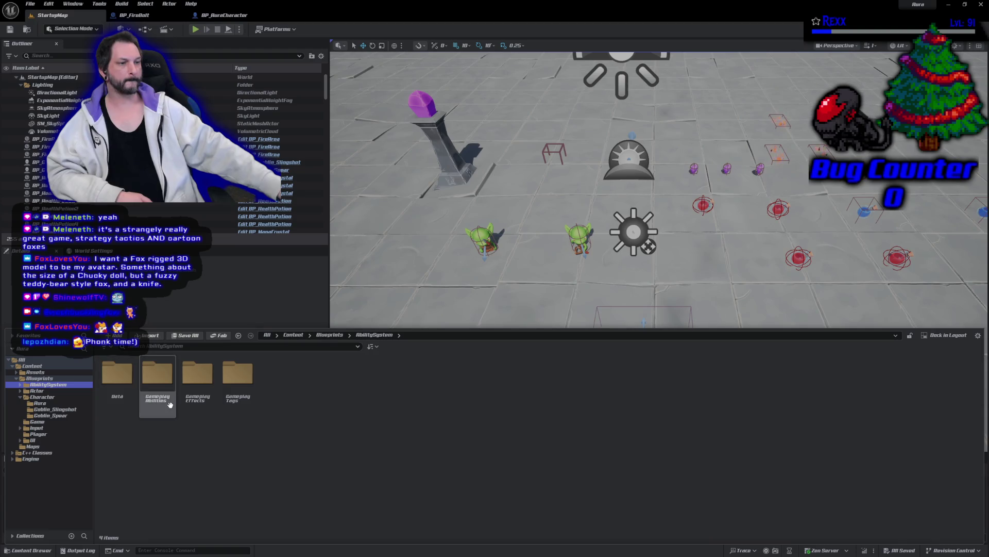
double_click(169, 408)
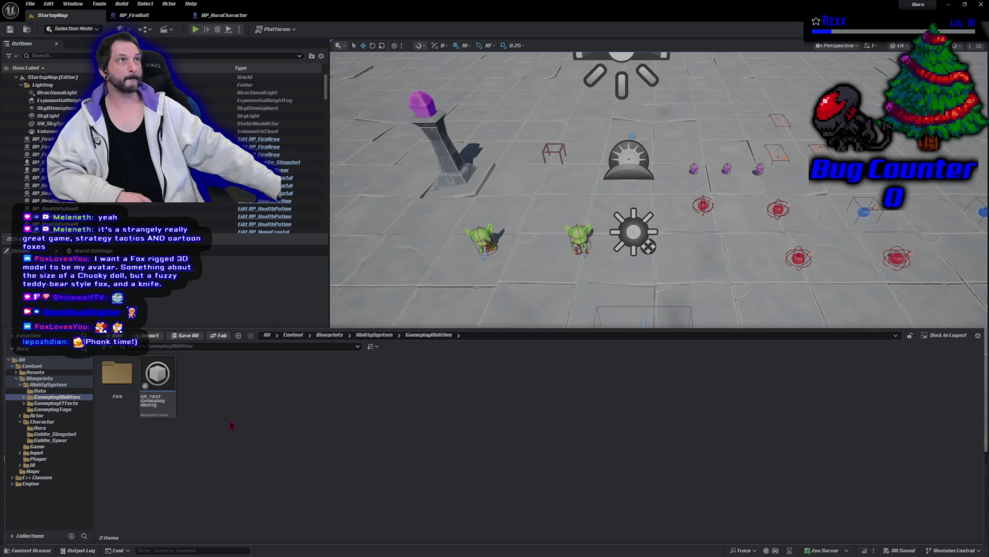
key(alt+Left)
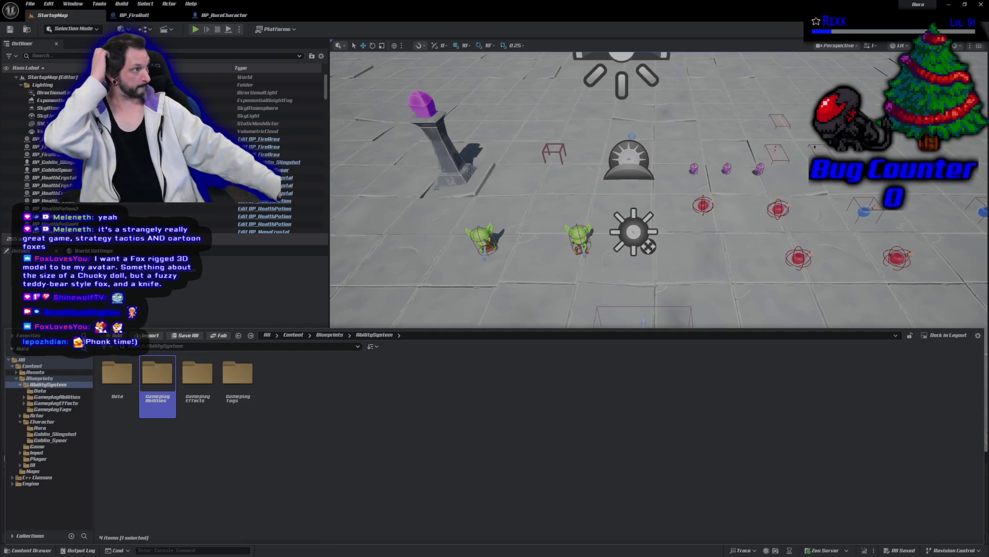
key(alt+Tab)
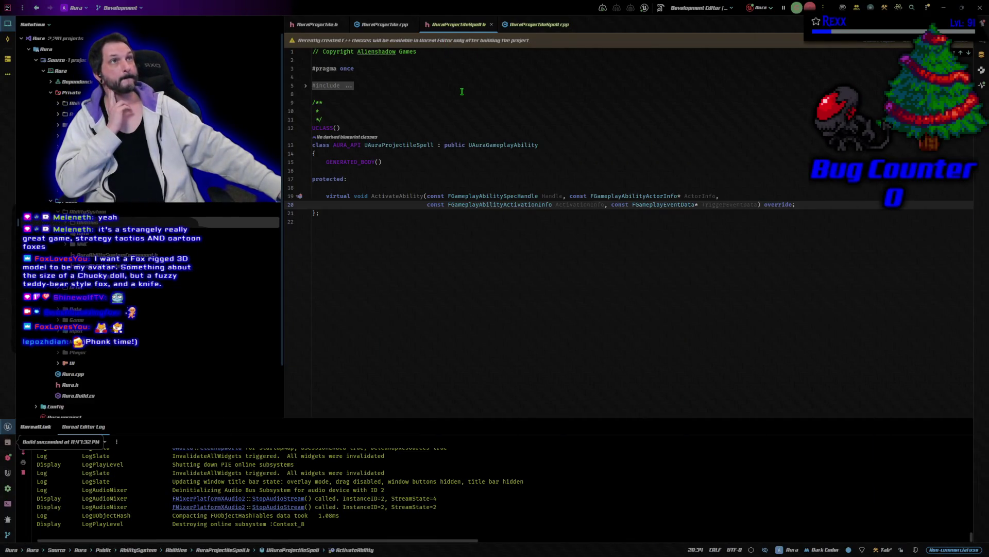
click(543, 145)
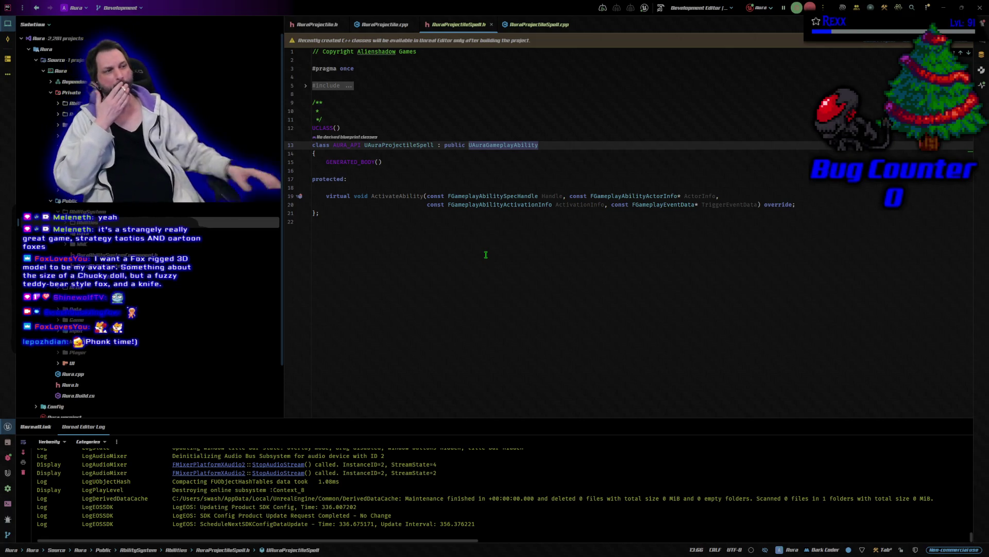
click(539, 24)
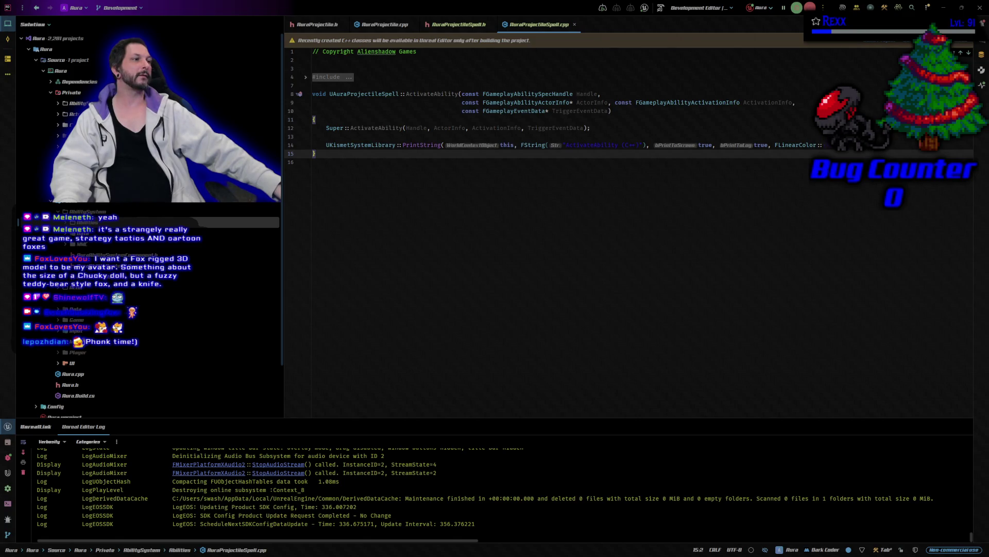
Jump from the PrintString call to the UKismetSystemLibrary::PrintString engine definition.
ctrl+click(417, 147)
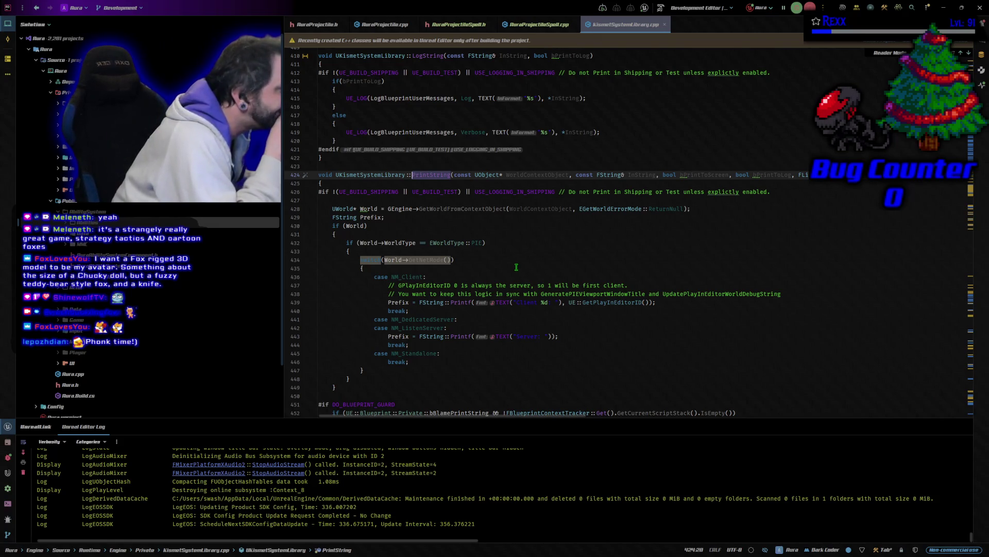
scroll(513, 260, right, 5)
scroll(513, 260, right, 1)
scroll(721, 217, left, 5)
scroll(685, 222, left, 5)
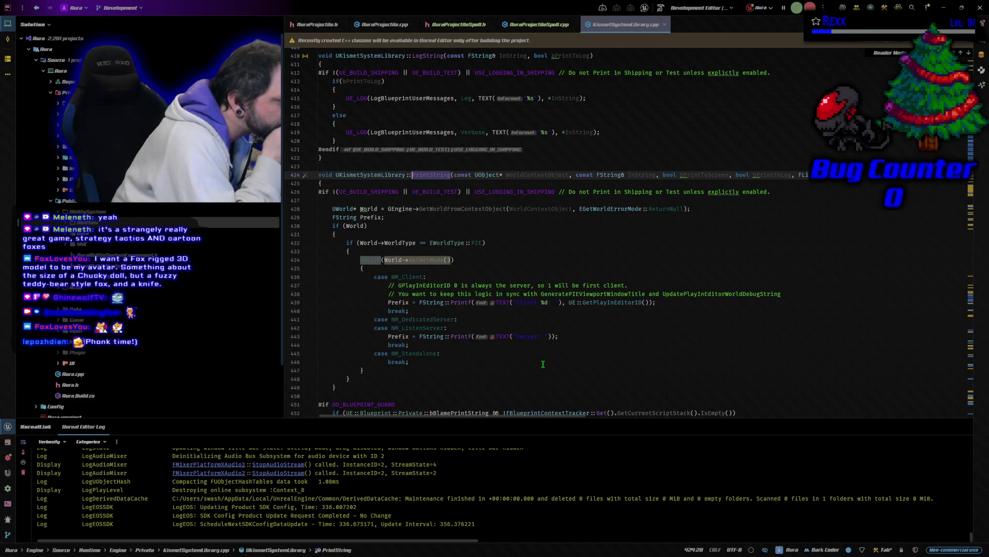
mouse_move(446, 409)
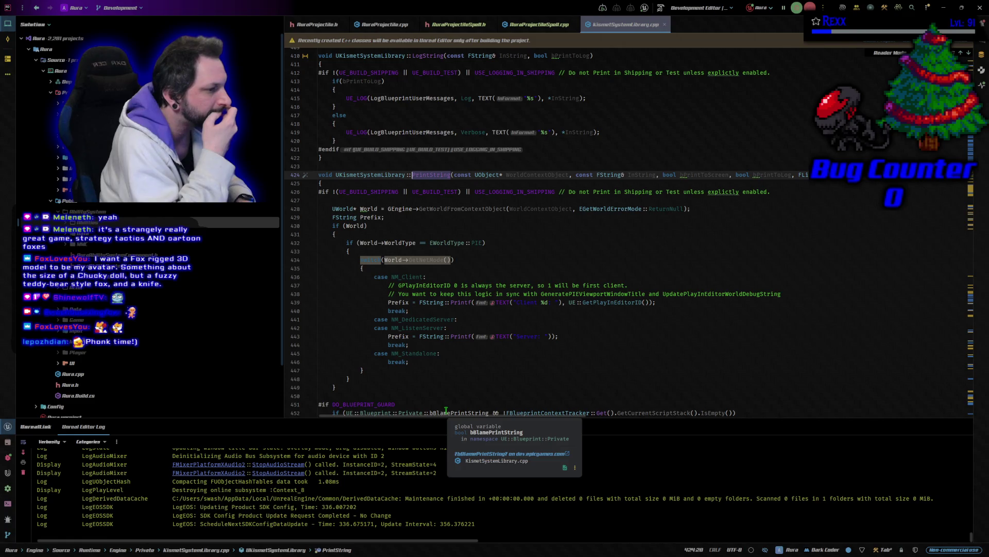
click(379, 403)
double_click(378, 403)
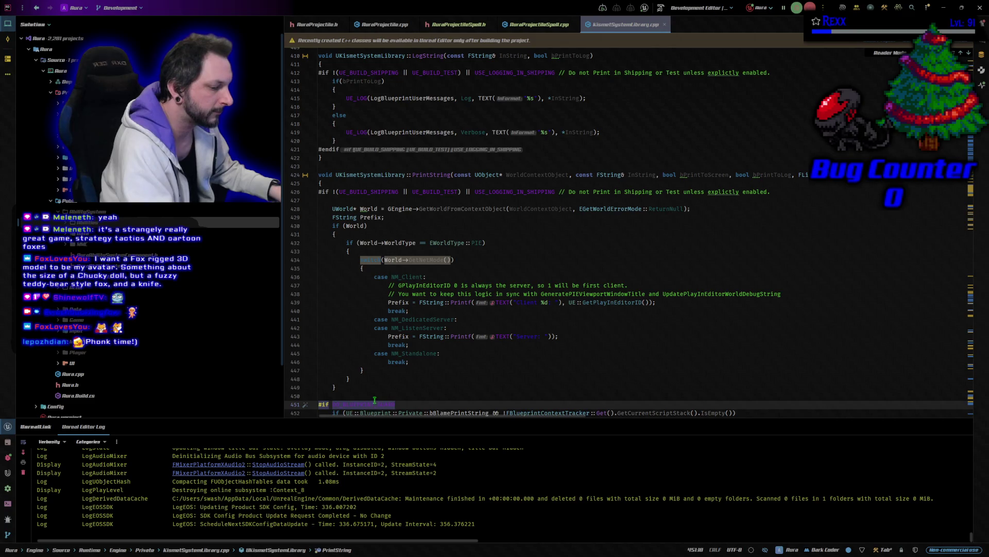
mouse_move(313, 163)
mouse_down()
mouse_move(402, 214)
mouse_move(495, 210)
mouse_move(544, 397)
mouse_move(961, 400)
mouse_up()
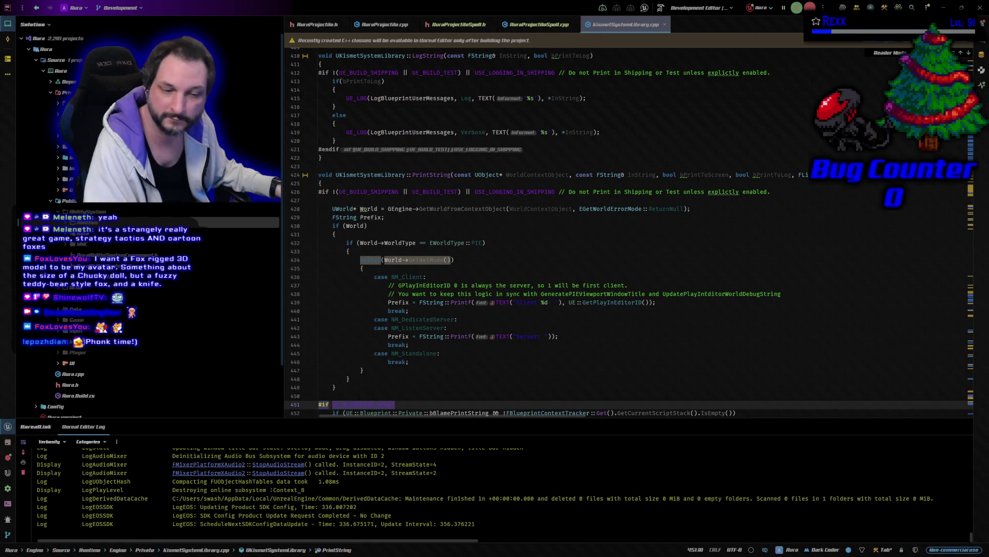
middle_click(620, 28)
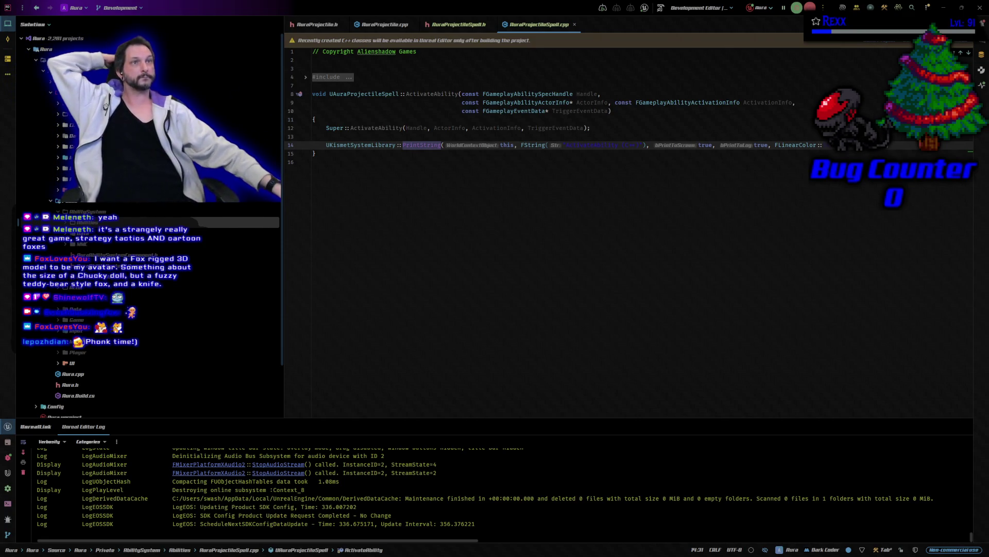
In Unreal Editor, browse the content browser to GameplayAbilities/Fire/FireBolt and bring up its asset menu.
key(alt+Tab)
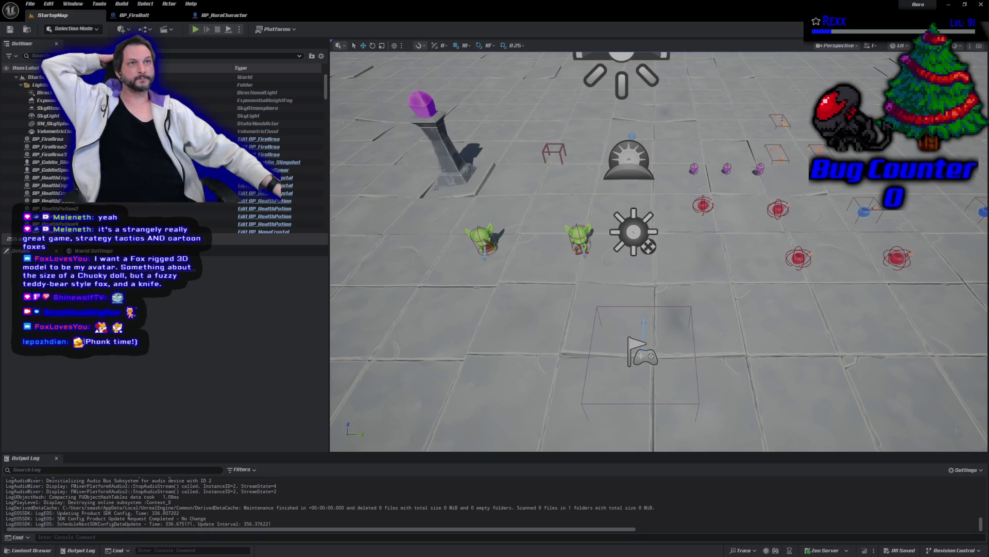
click(36, 552)
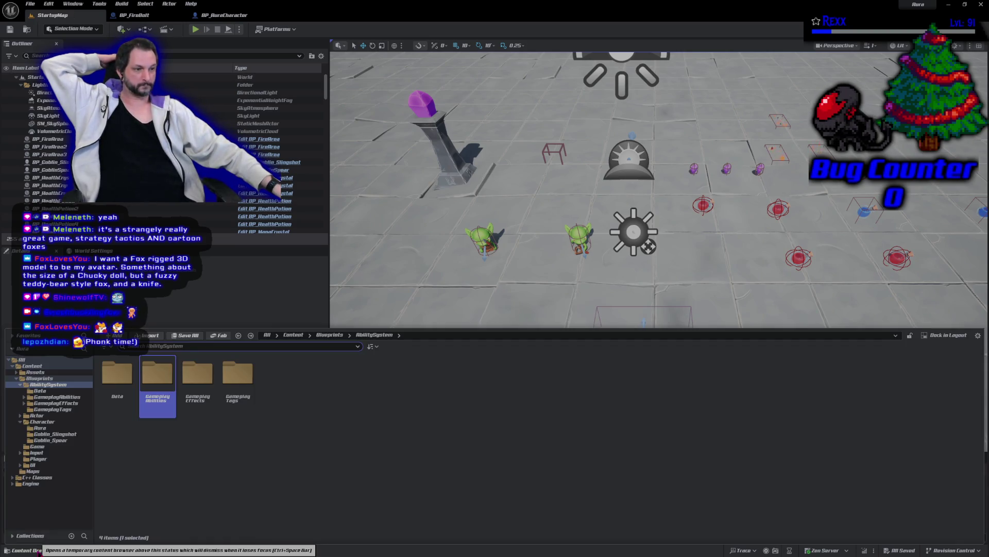
double_click(117, 374)
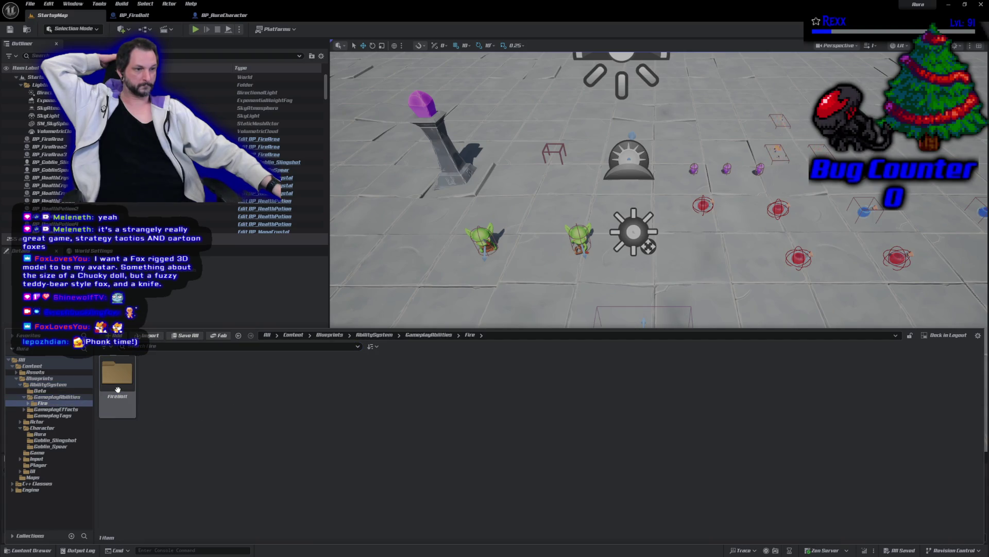
double_click(118, 373)
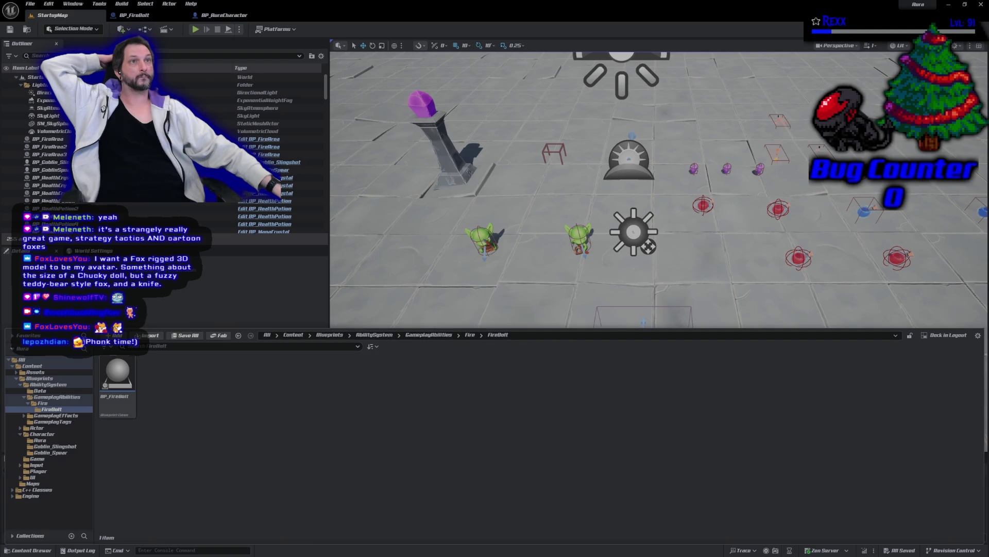
right_click(215, 421)
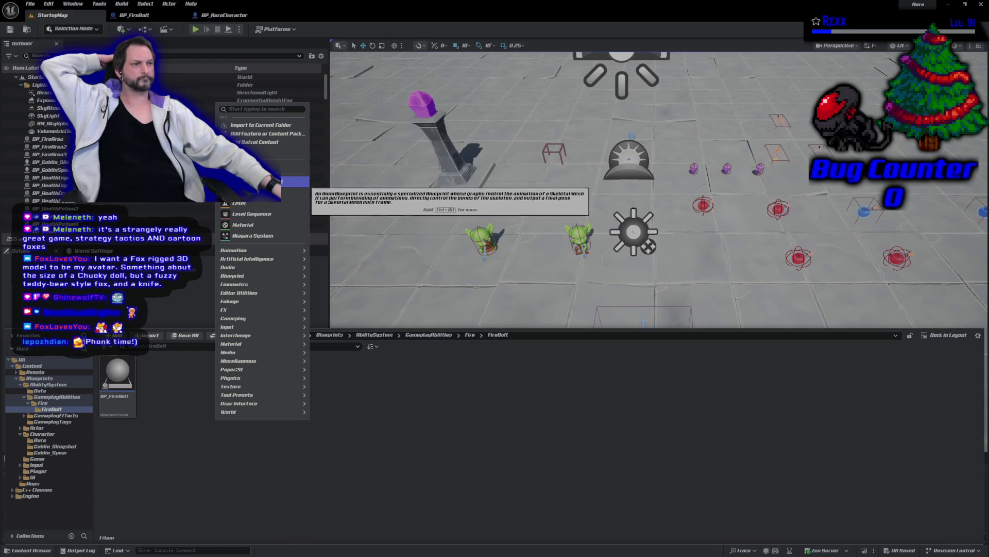
Create a Blueprint class with parent AuraGameplayAbility named GA_FireBolt in the FireBolt folder.
click(291, 192)
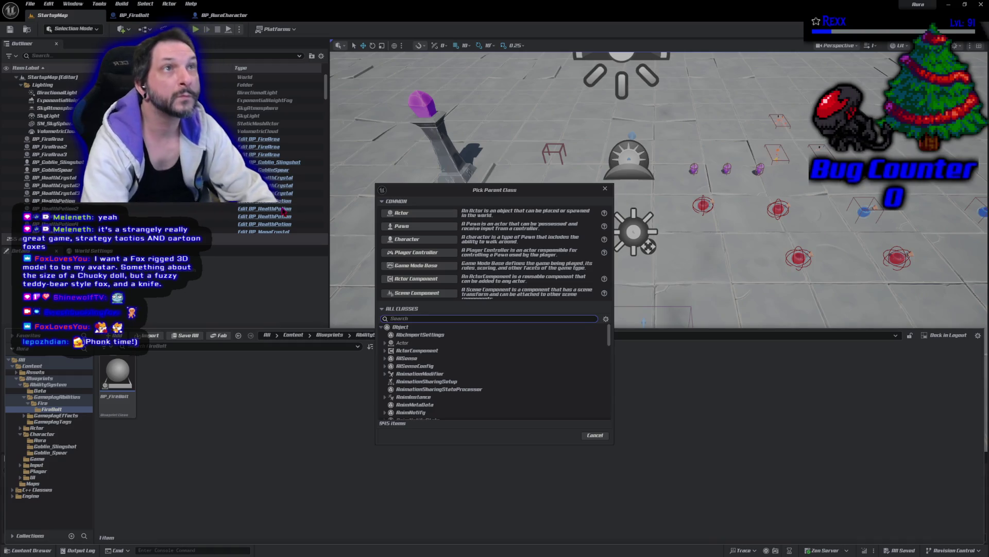
text(aur)
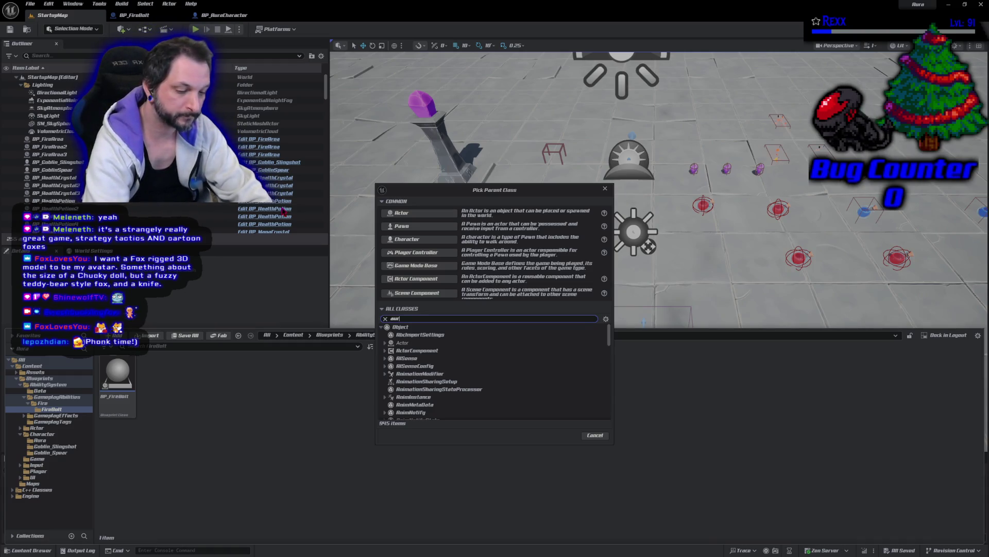
text(agame)
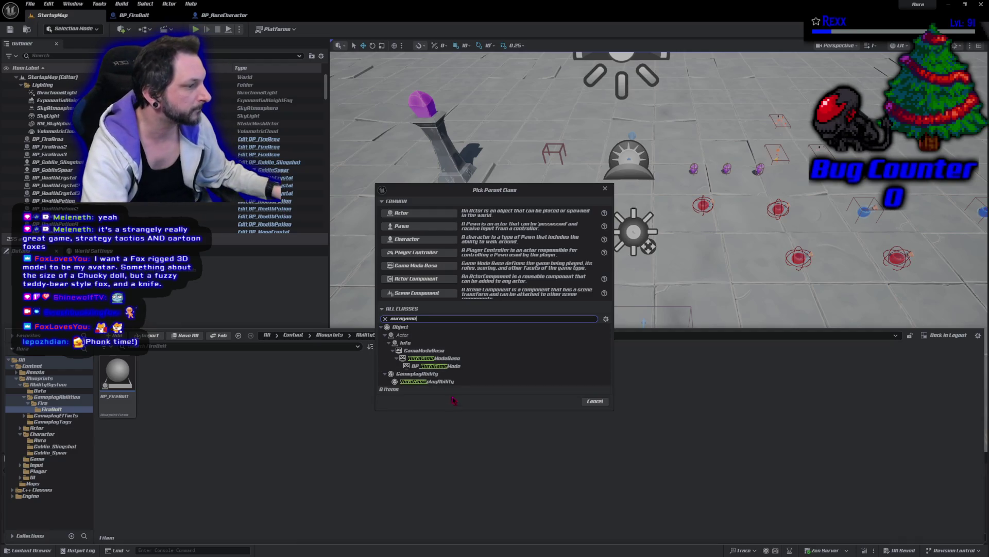
click(455, 382)
click(565, 403)
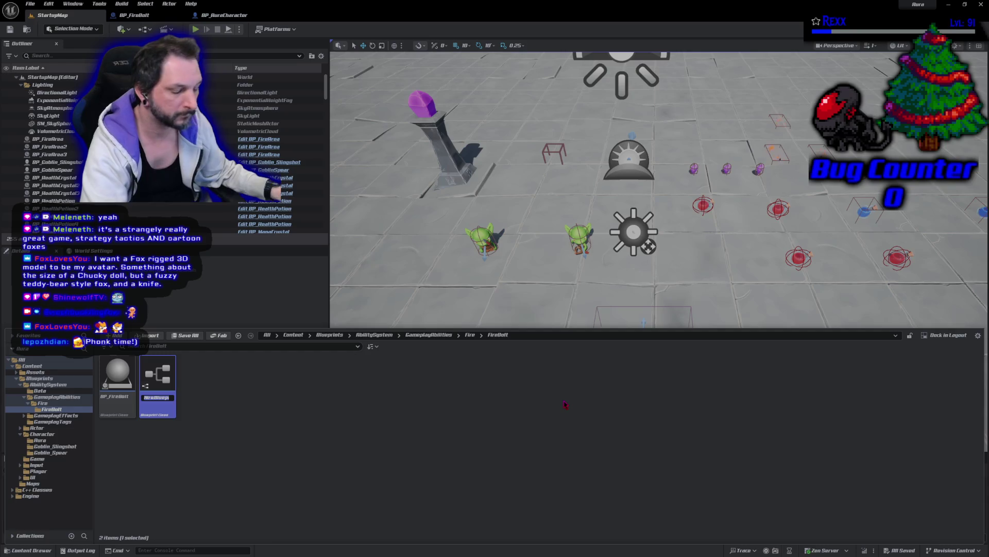
text(GA)
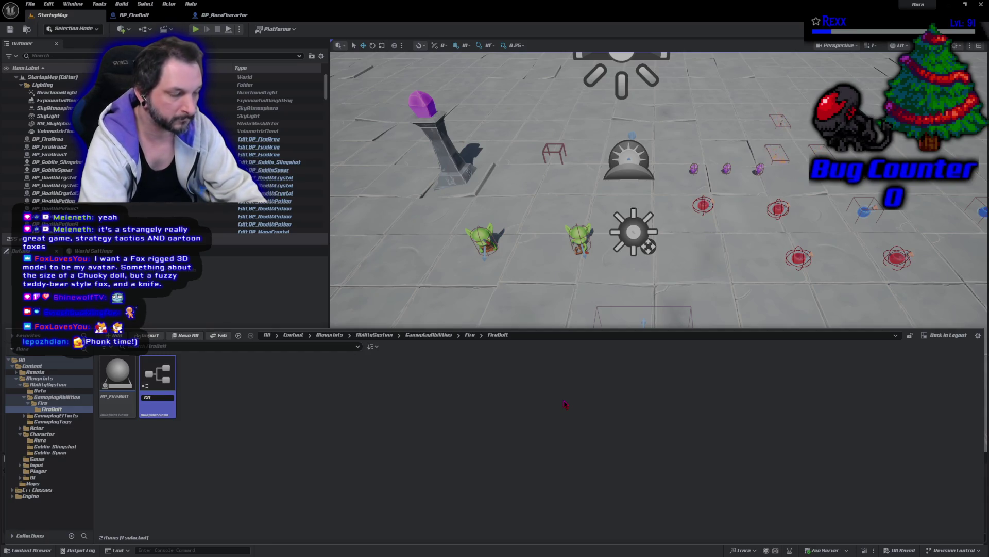
text(_FireBolt)
key(Return)
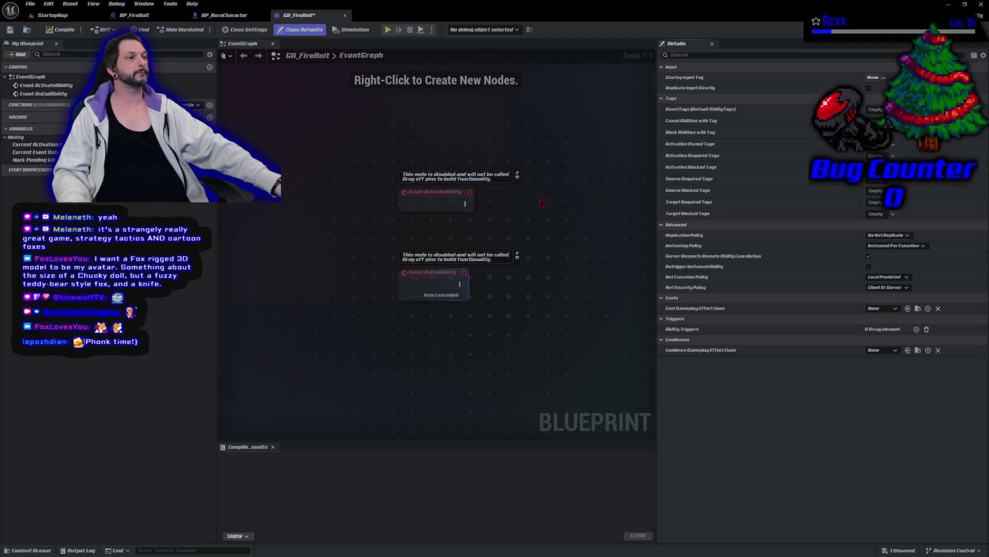
Set GA_FireBolt's Startup Input Tag to a child tag under InputTag.
drag(465, 204, 544, 211)
key(Escape)
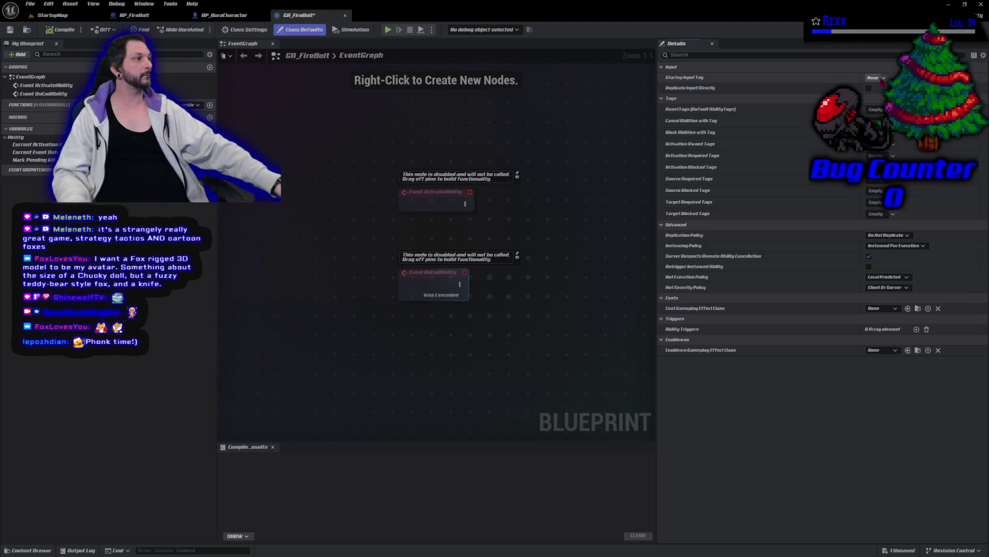
click(875, 77)
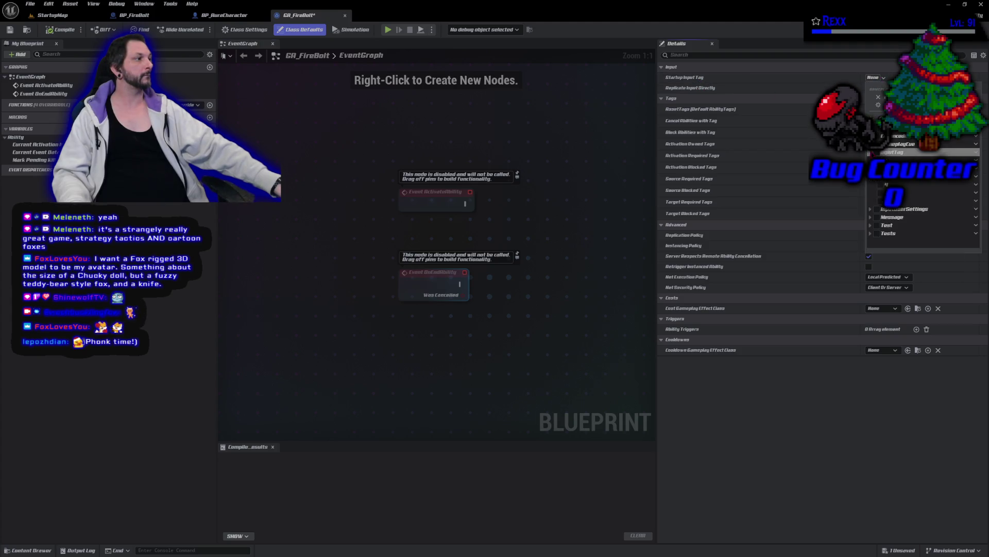
click(871, 153)
click(881, 193)
click(827, 316)
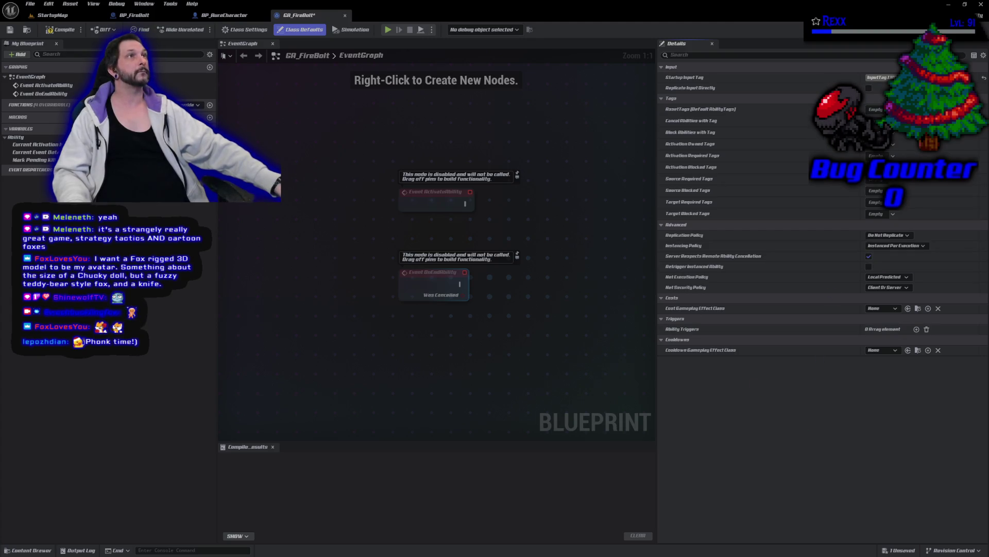
right_click(561, 208)
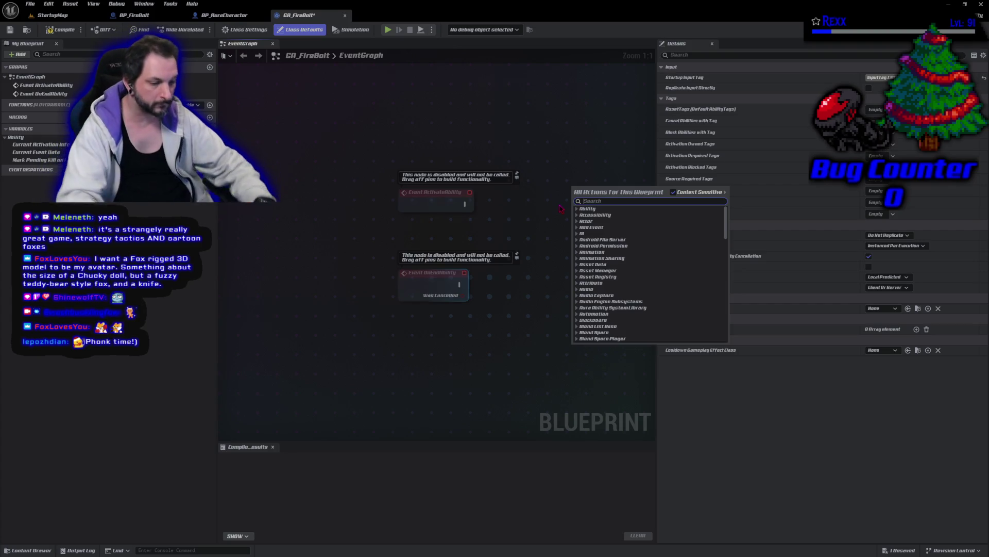
Add a Print String node wired from Event ActivateAbility.
text(prikint string)
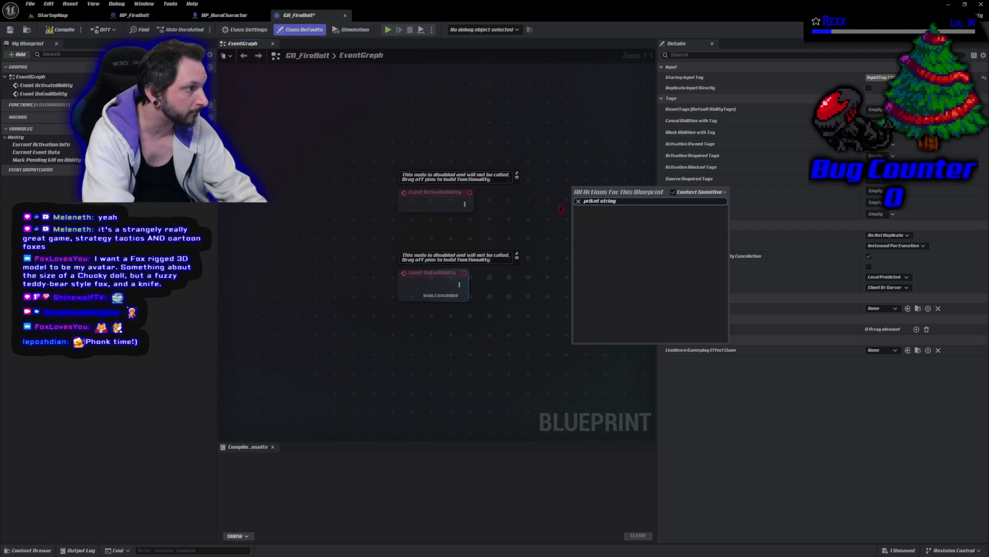
key(BackSpace)
key(BackSpace)
key(BackSpace)
text(nt)
key(Return)
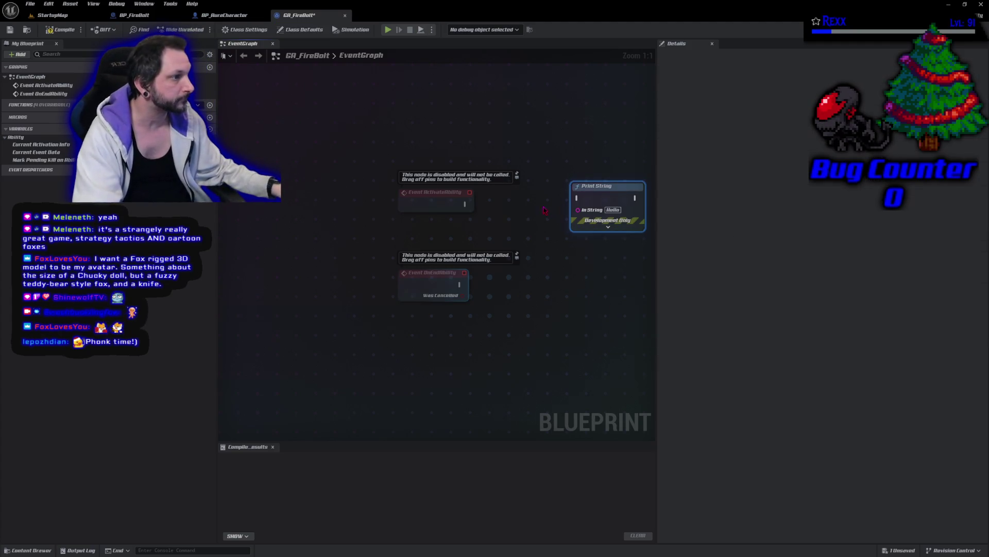
mouse_move(465, 204)
mouse_down()
mouse_move(565, 208)
mouse_move(579, 199)
mouse_move(545, 206)
mouse_up()
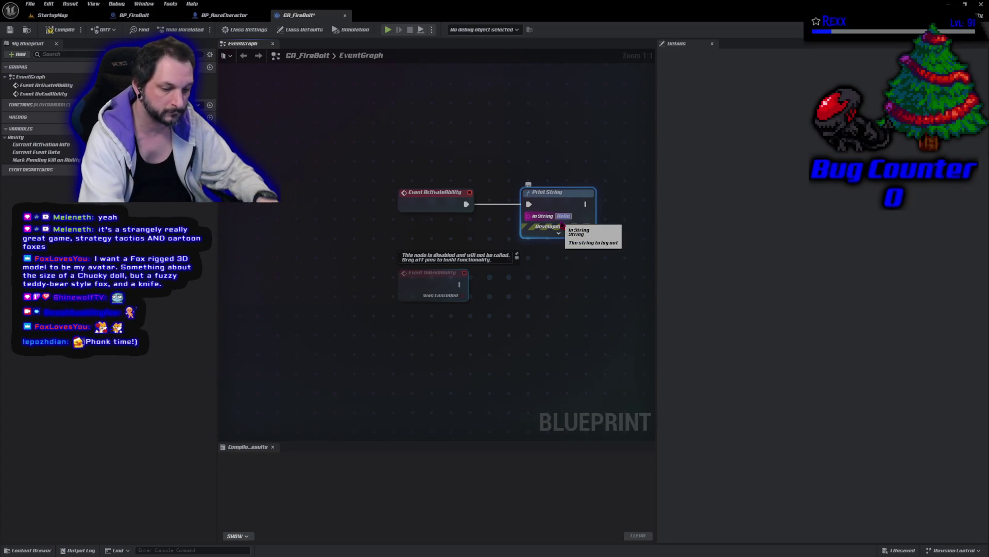
Set the Print String text to 'Fucking Muffins', then compile and save GA_FireBolt.
text(Fucking Muffins)
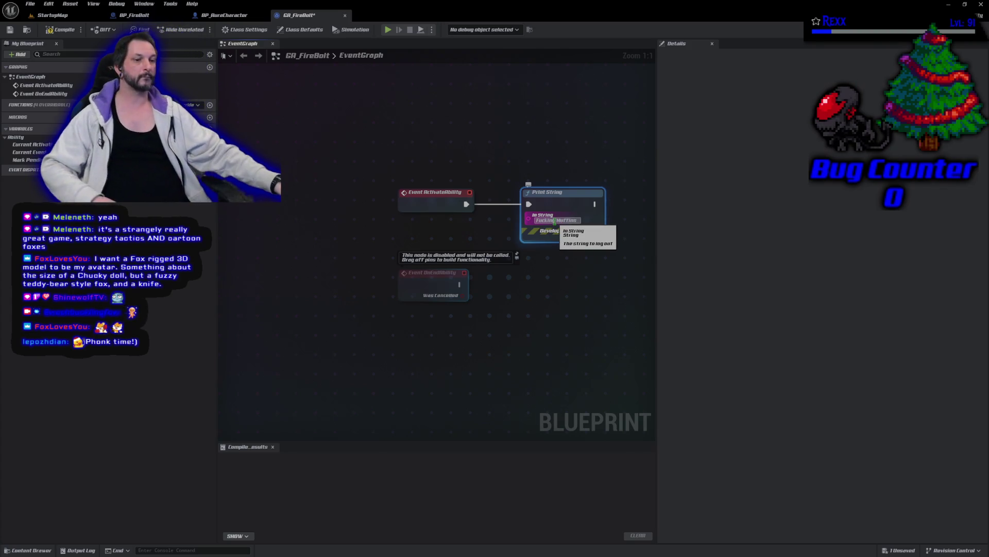
click(71, 31)
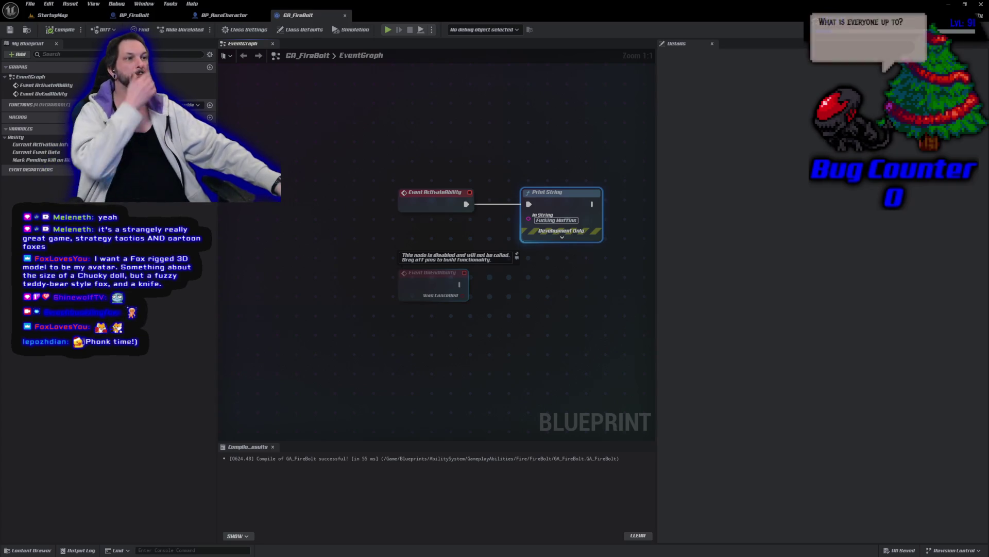
click(56, 15)
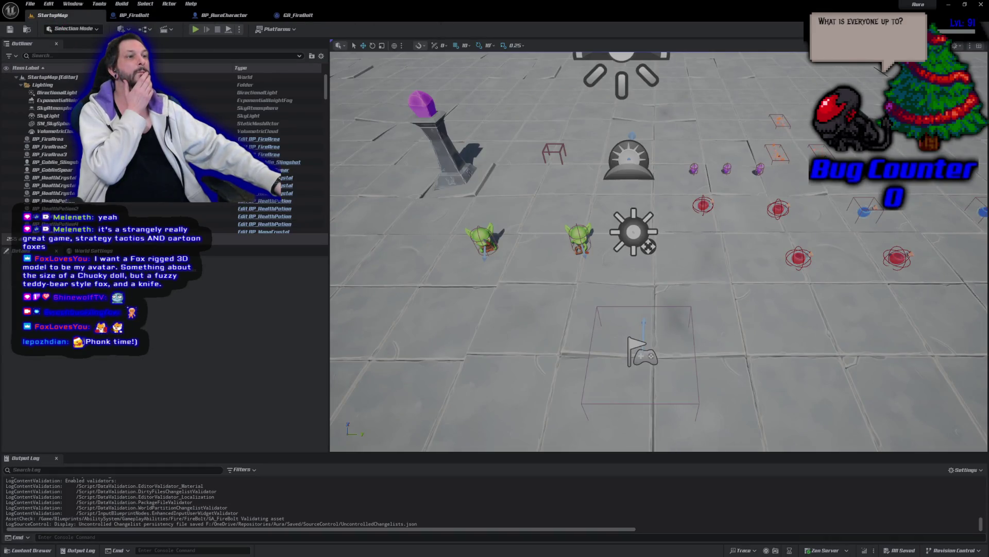
Open BP_AuraCharacter's class defaults filtered to 'abilities' properties.
click(224, 15)
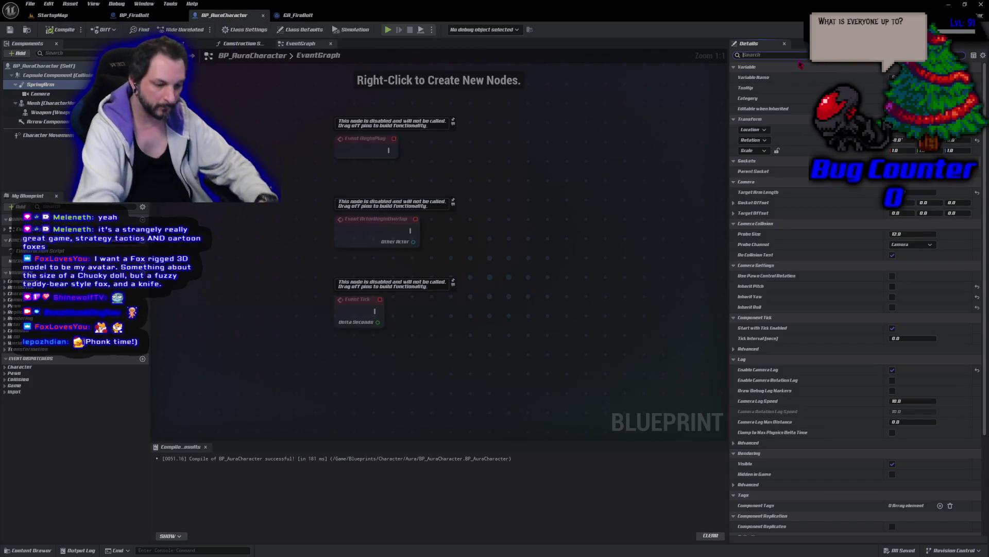
text(bilite)
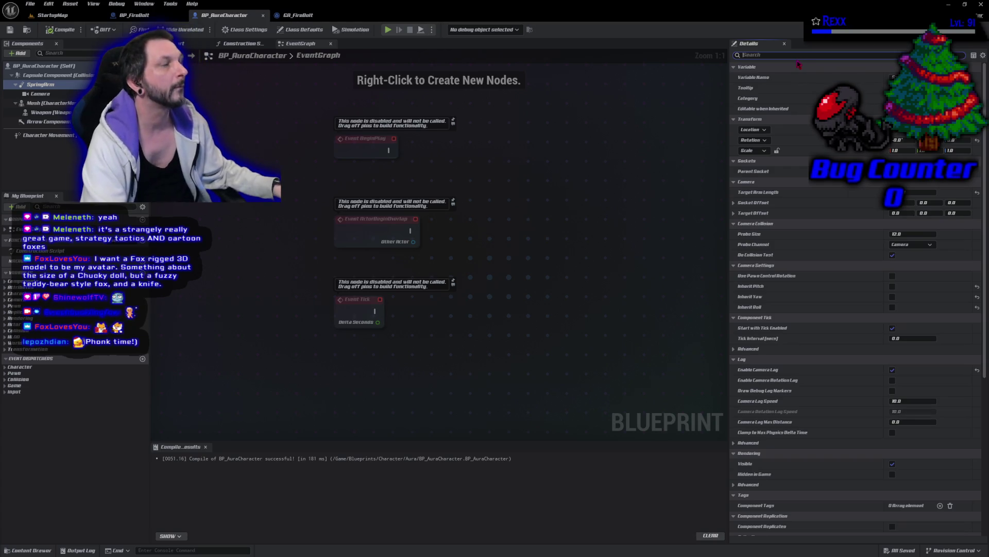
click(47, 66)
click(774, 55)
text(abl)
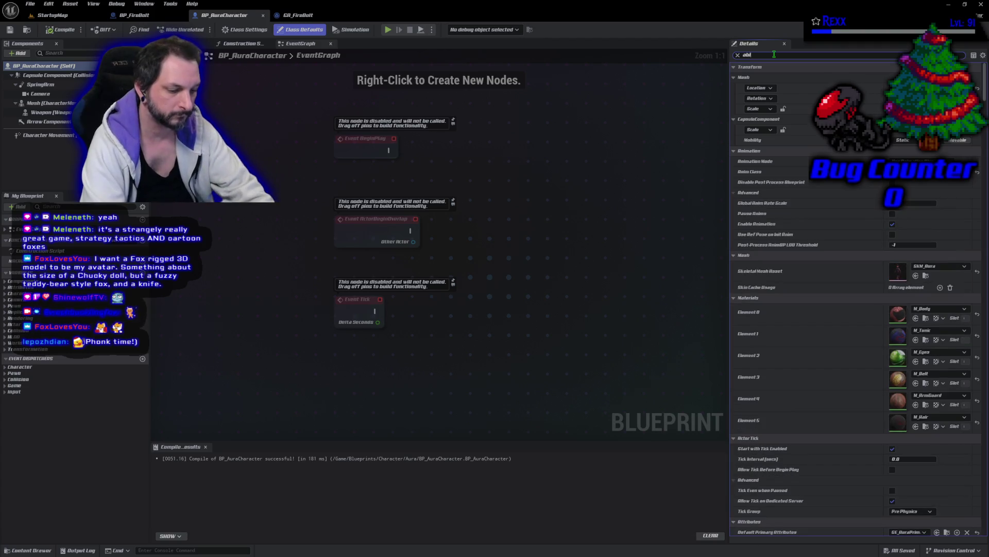
key(BackSpace)
text(ilities)
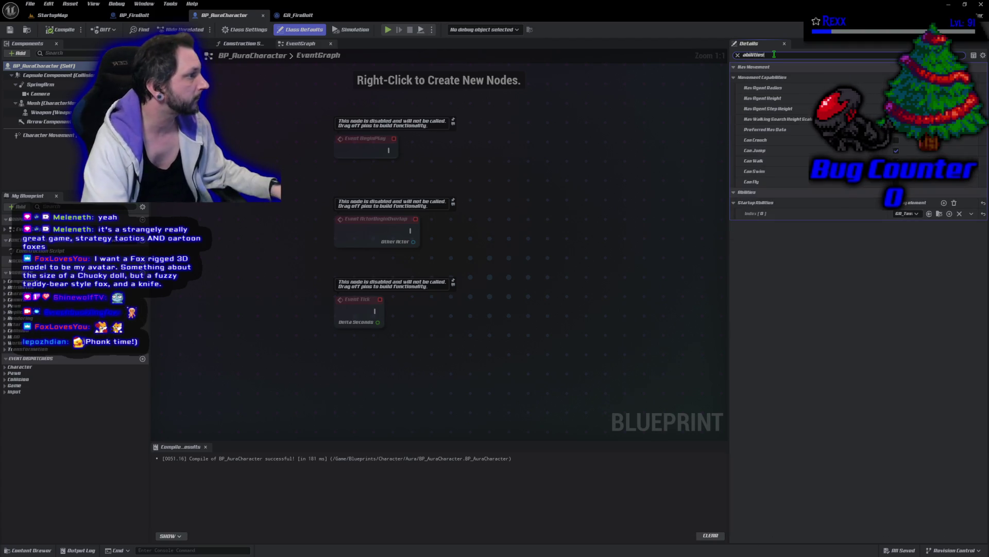
Set Startup Abilities index 0 to GA_FireBolt, then compile and save the character.
click(908, 213)
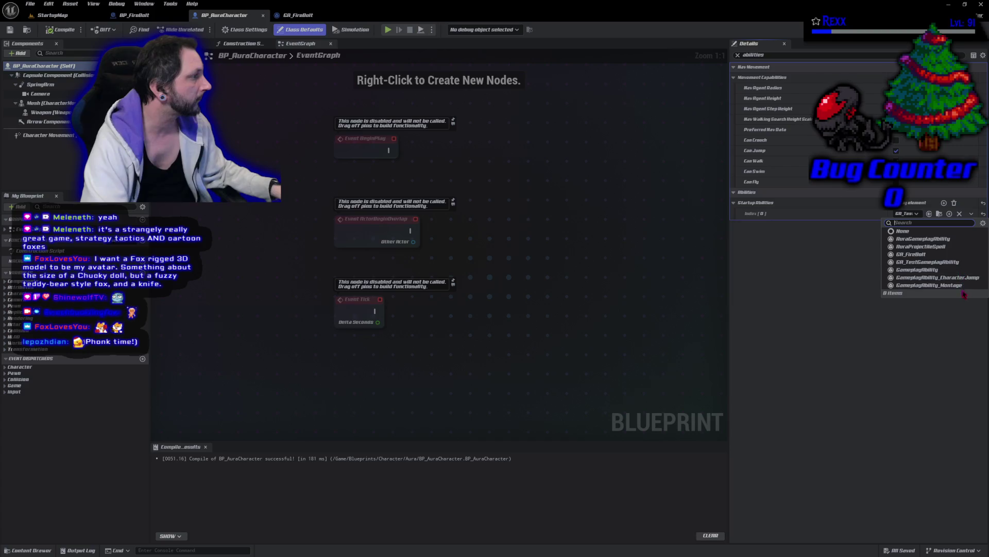
click(922, 254)
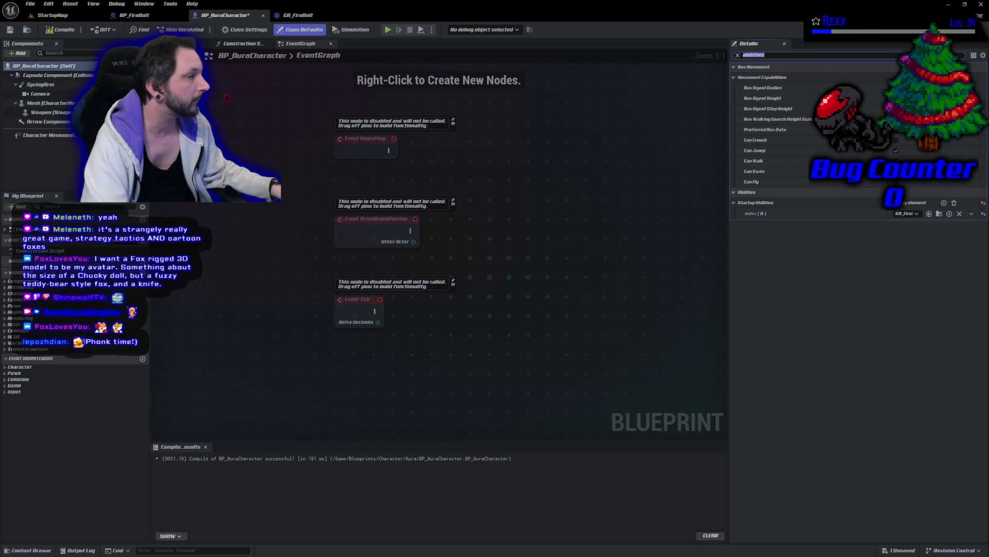
click(60, 29)
click(10, 30)
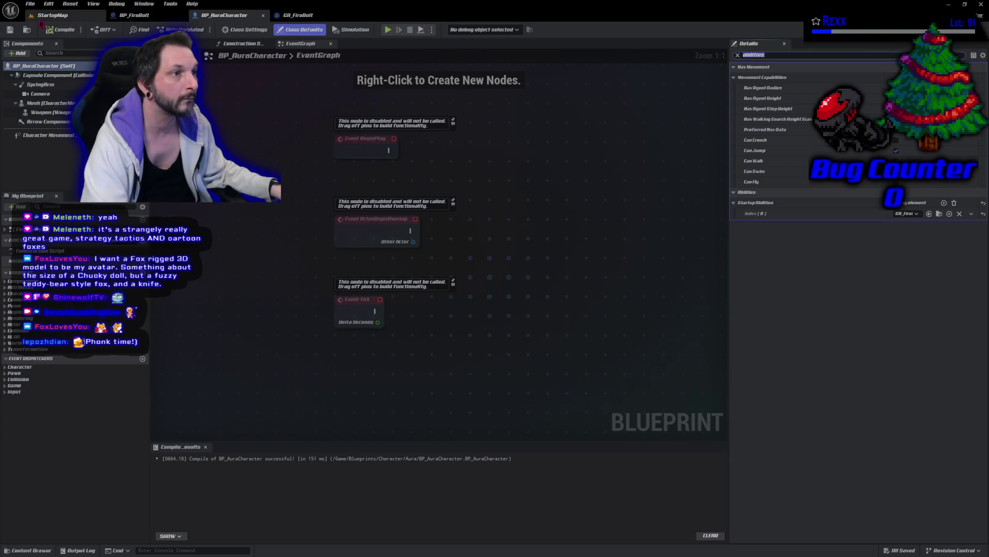
click(51, 15)
Play-test StartupMap, walking the character toward the upper left, then stop.
click(196, 30)
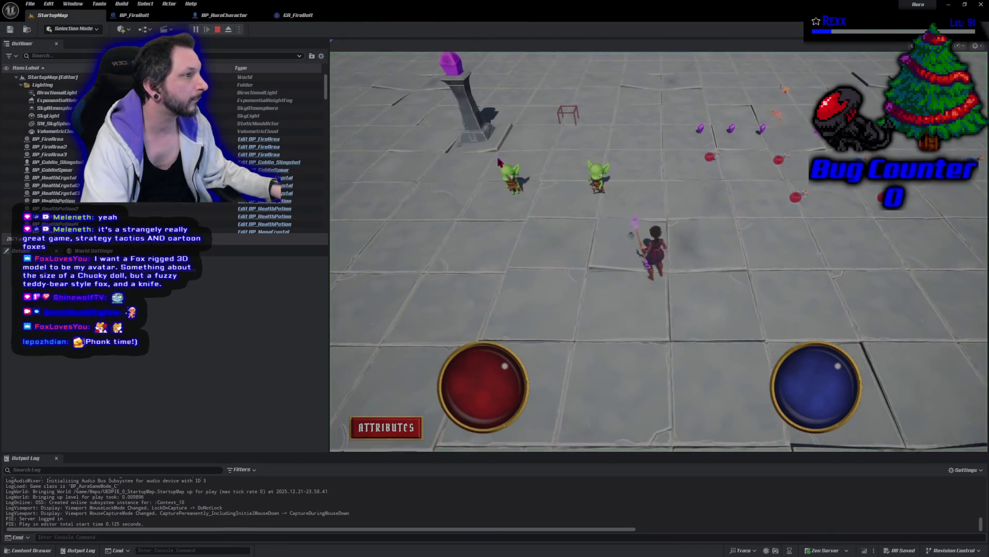
click(505, 225)
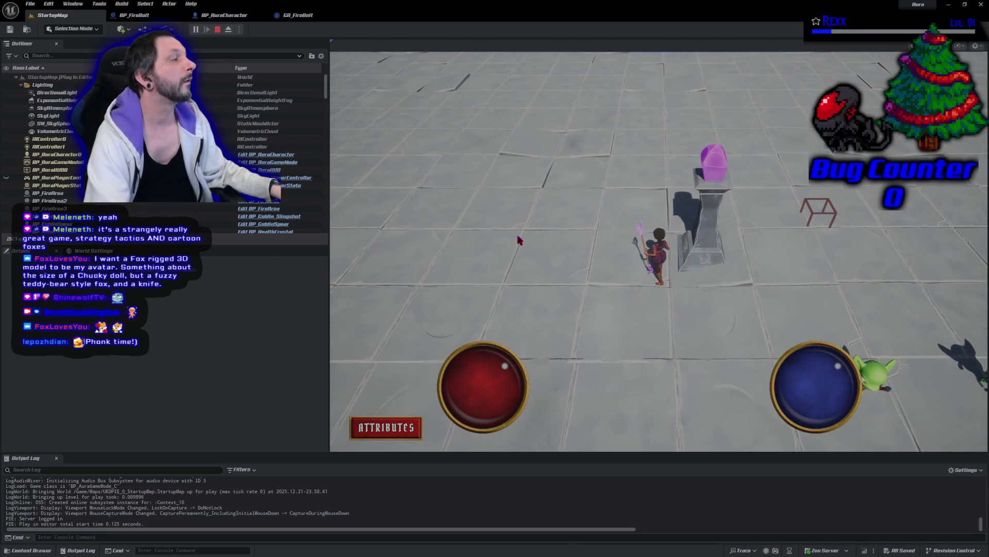
click(586, 172)
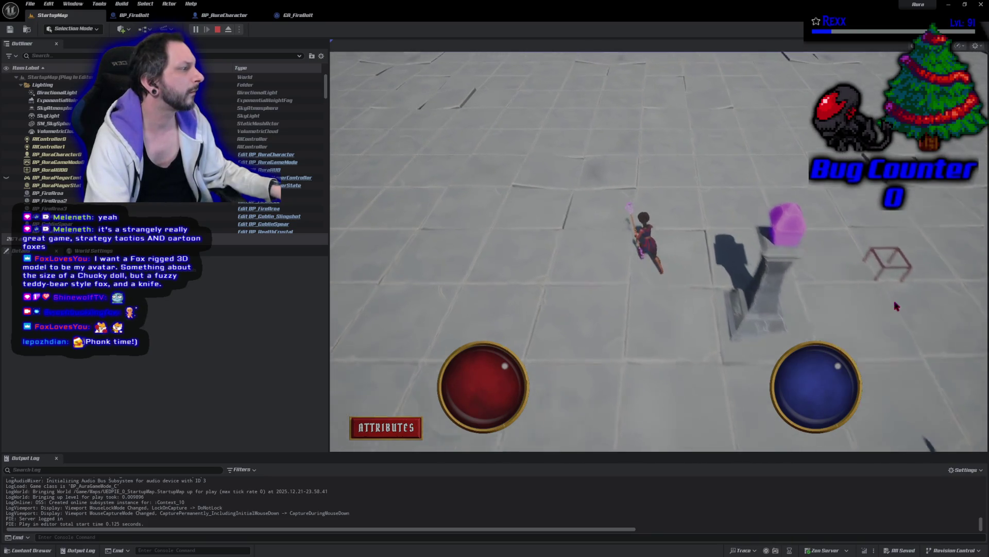
key(Escape)
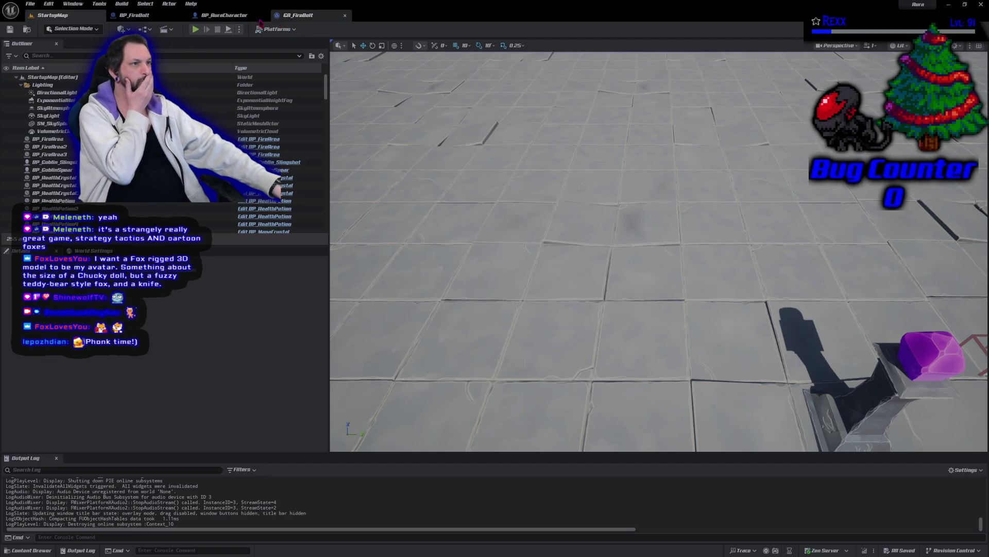
Widen BP_AuraCharacter's Details panel, then review GA_FireBolt's class defaults.
click(242, 16)
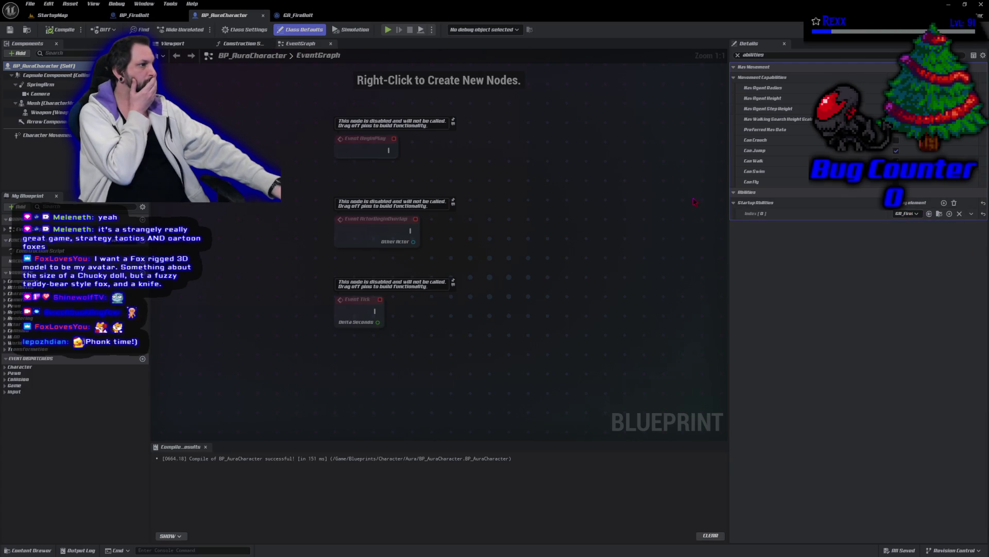
mouse_move(728, 199)
mouse_down()
mouse_move(618, 198)
mouse_move(724, 204)
mouse_move(705, 214)
mouse_up()
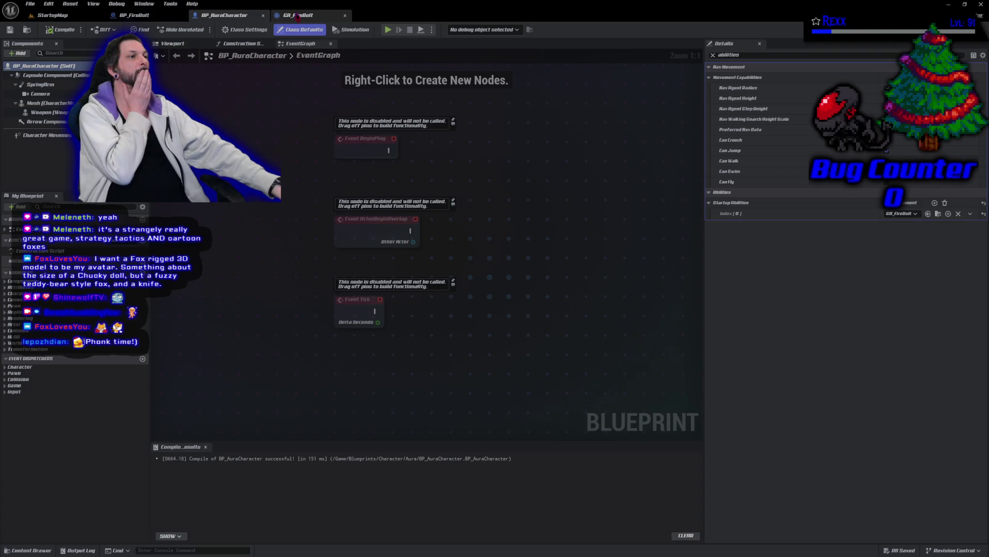
click(298, 15)
click(358, 126)
click(303, 29)
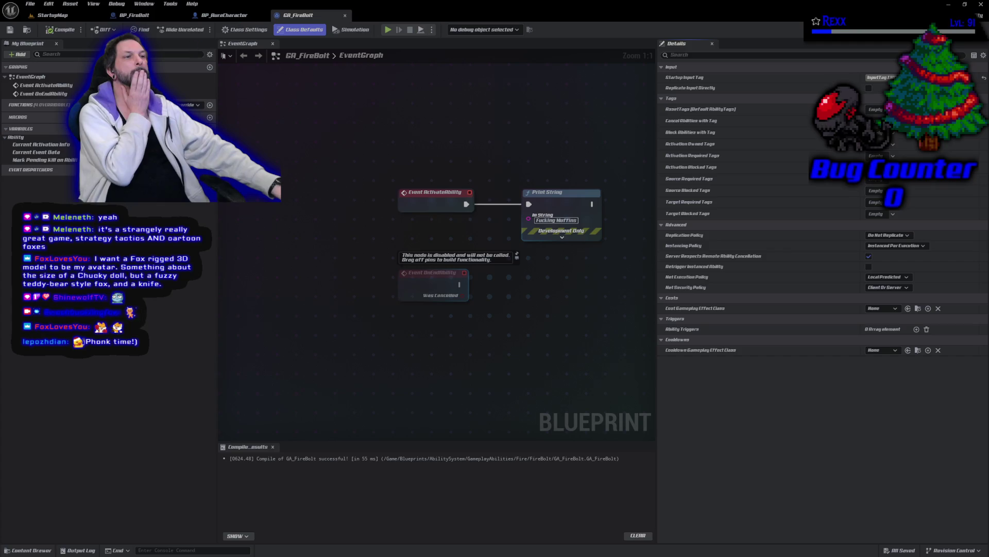
click(52, 15)
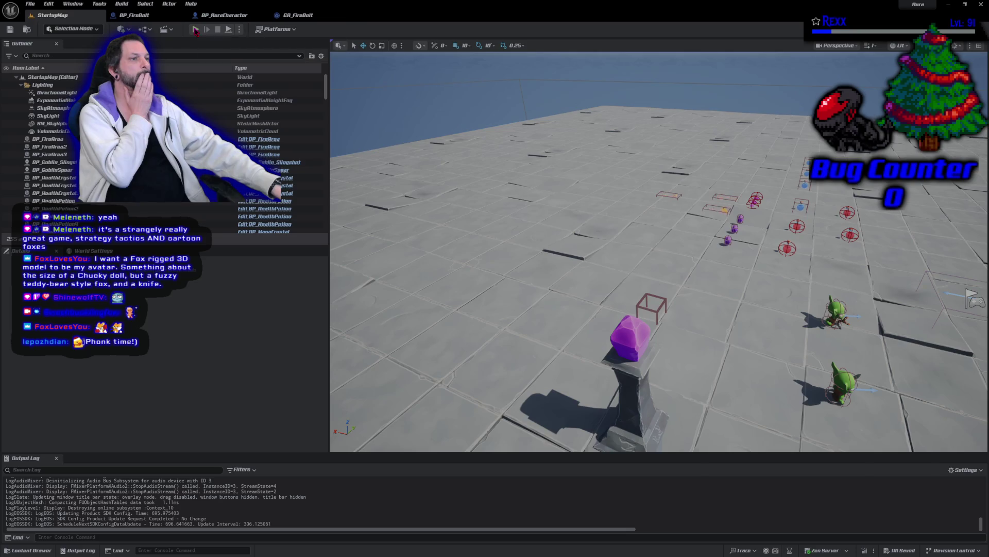
Run two play sessions, triggering Fire Bolt in the first, then return to AuraProjectileSpell.cpp.
click(195, 29)
click(512, 178)
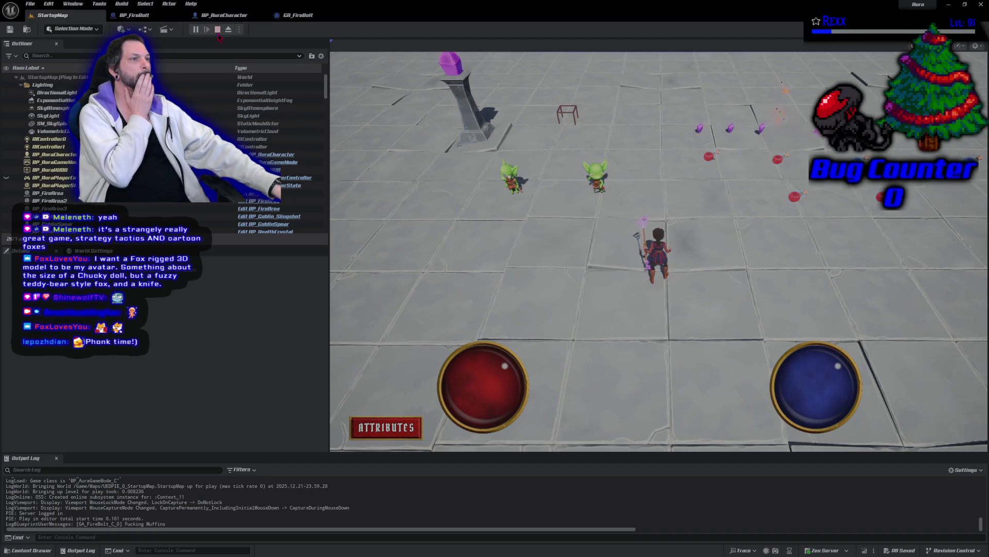
click(217, 29)
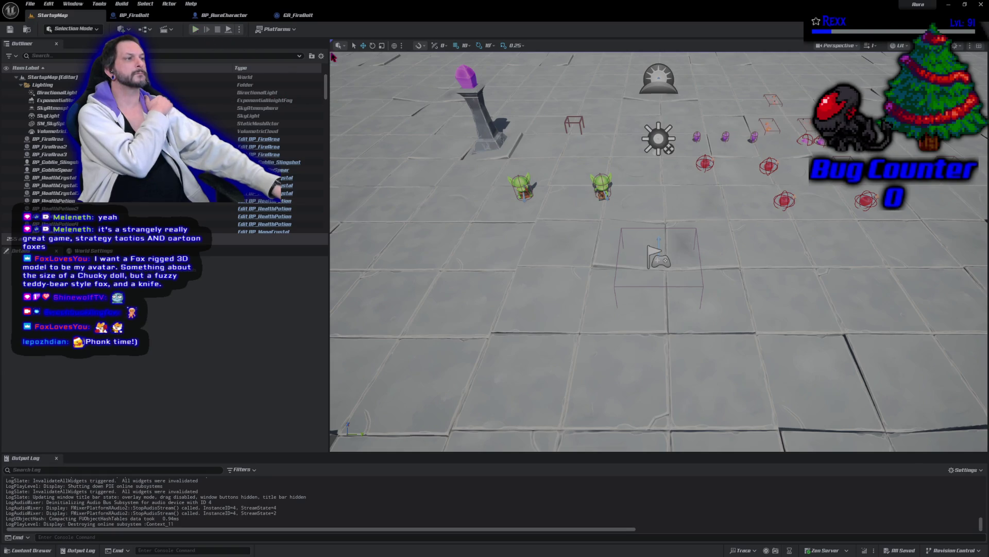
click(201, 33)
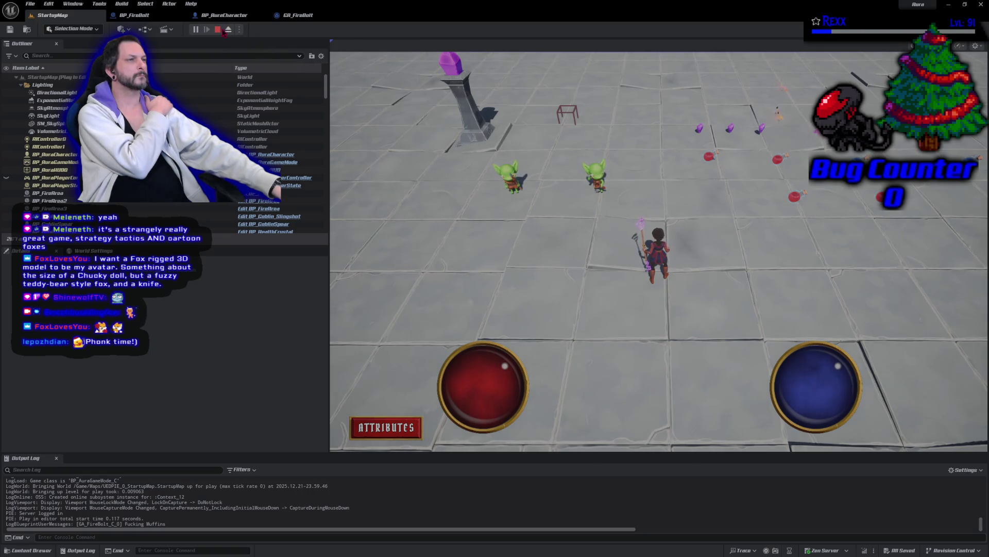
click(218, 30)
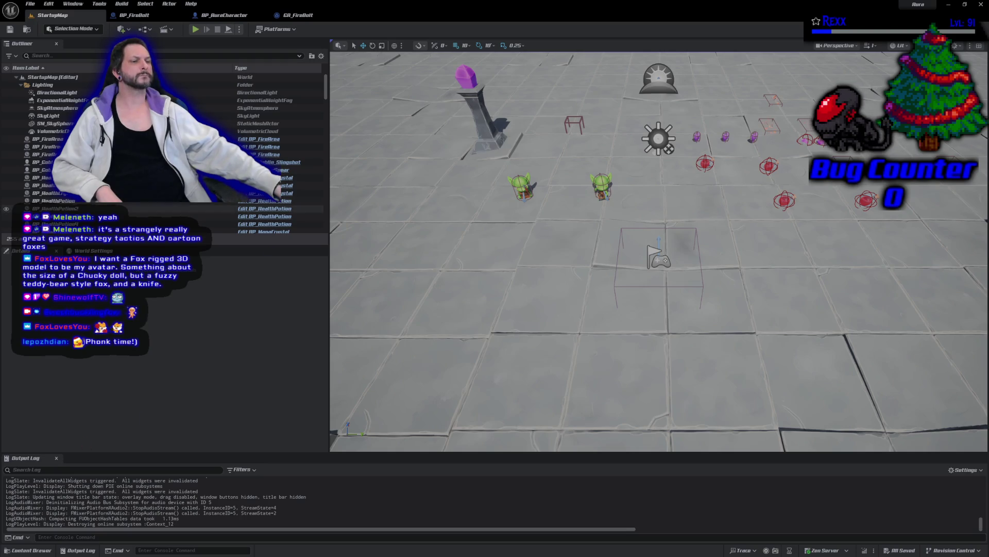
key(alt+Tab)
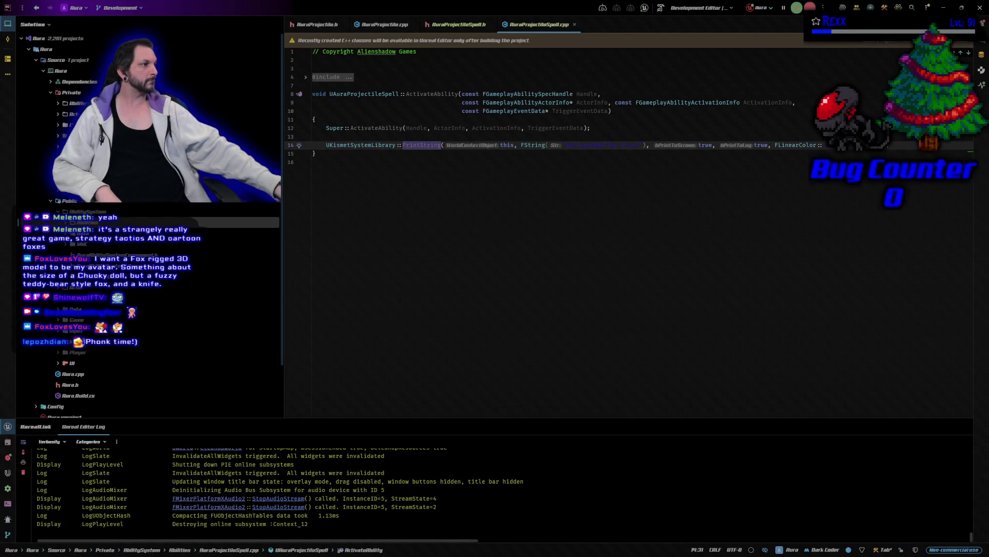
Expand the include lines in AuraProjectileSpell.cpp, then start a play session in Unreal.
key(End)
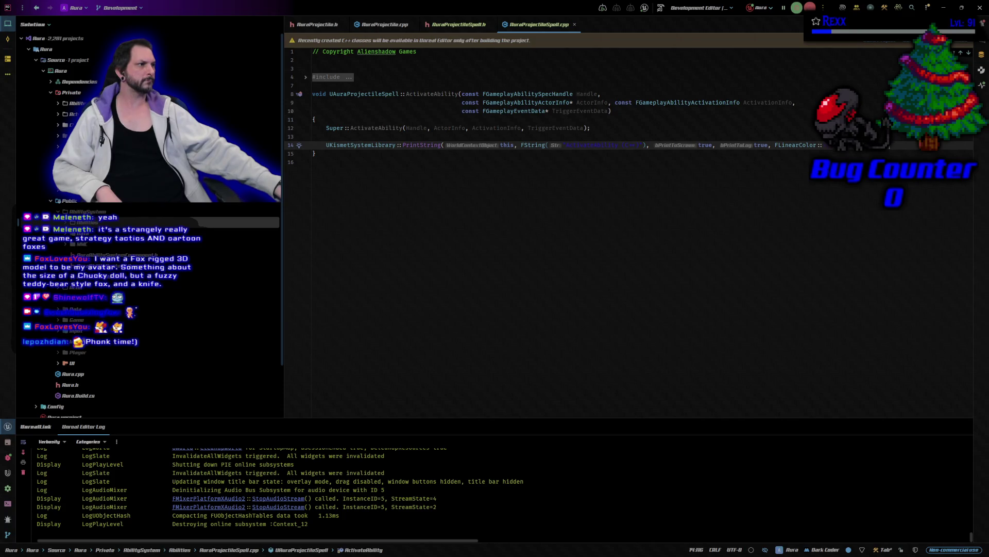
click(306, 78)
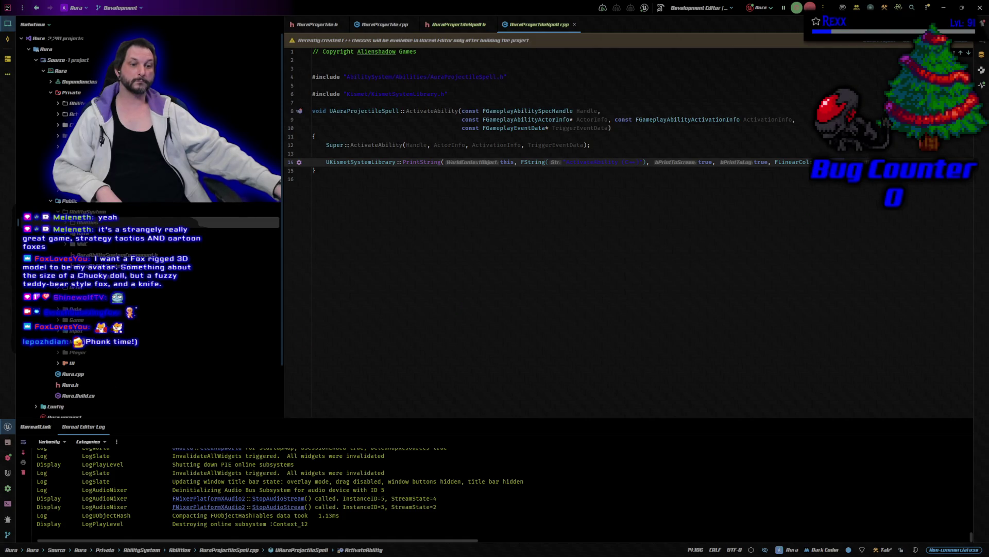
key(alt+Tab)
key(alt+p)
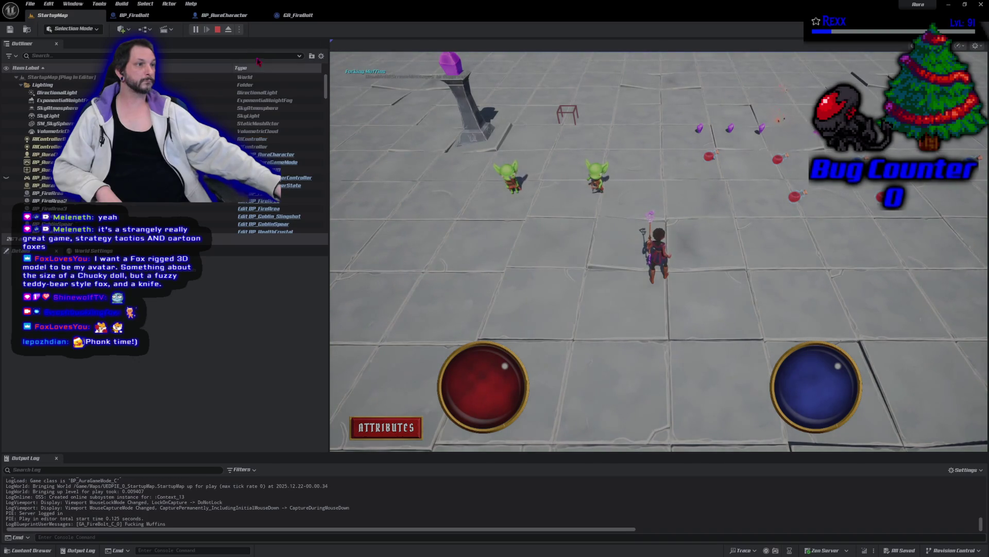
Stop, restart and stop the play session again, then return to Rider.
click(219, 30)
click(197, 30)
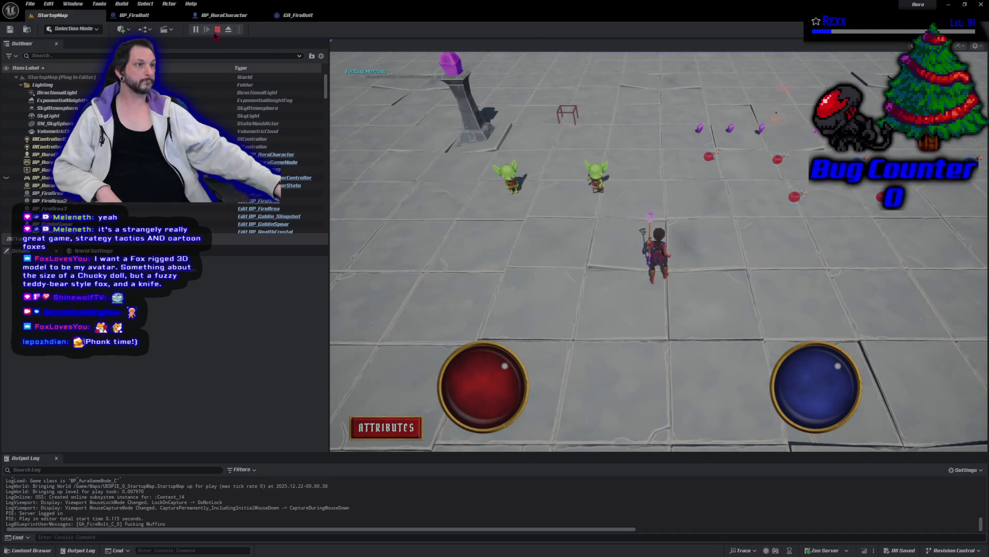
click(218, 30)
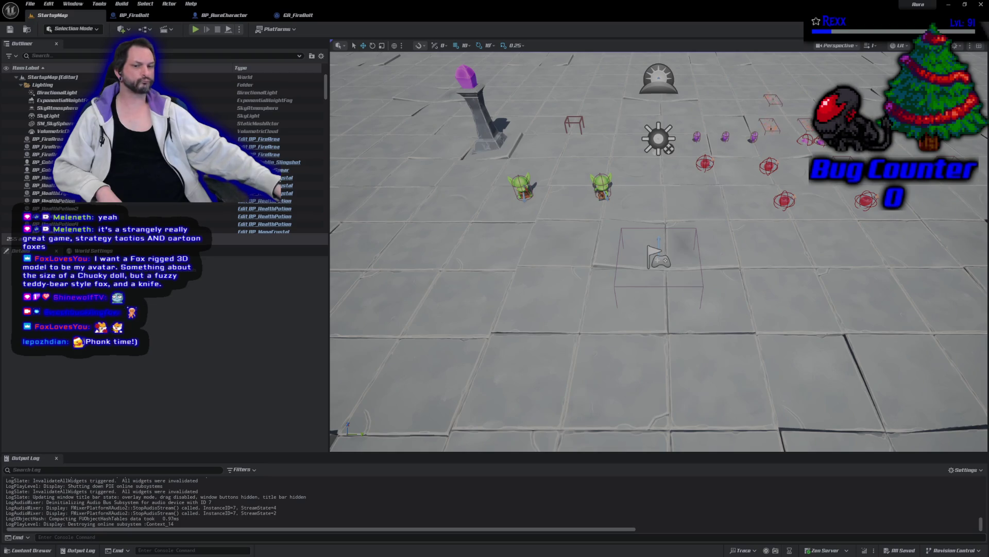
key(alt+Tab)
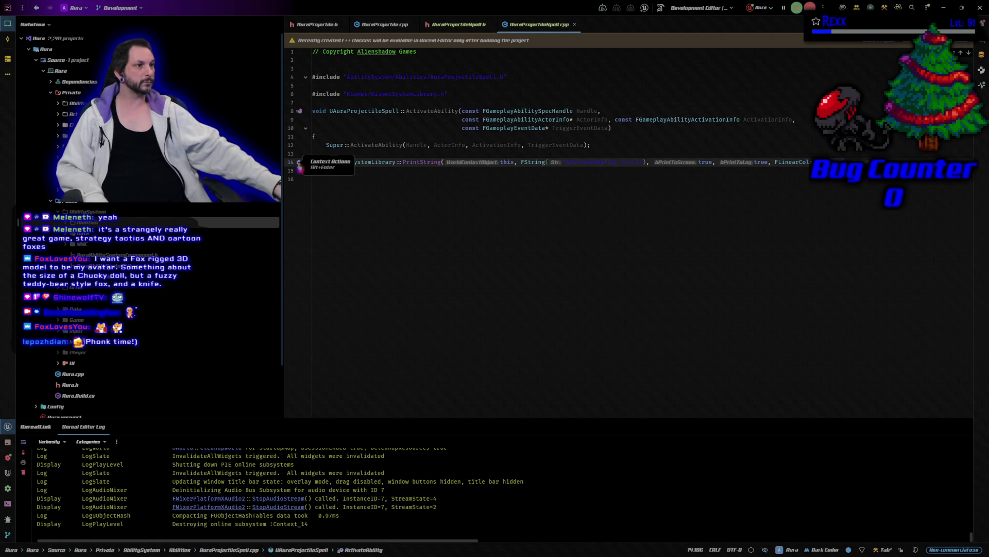
Set a breakpoint on line 14's PrintString call, then start a play session in Unreal.
click(313, 152)
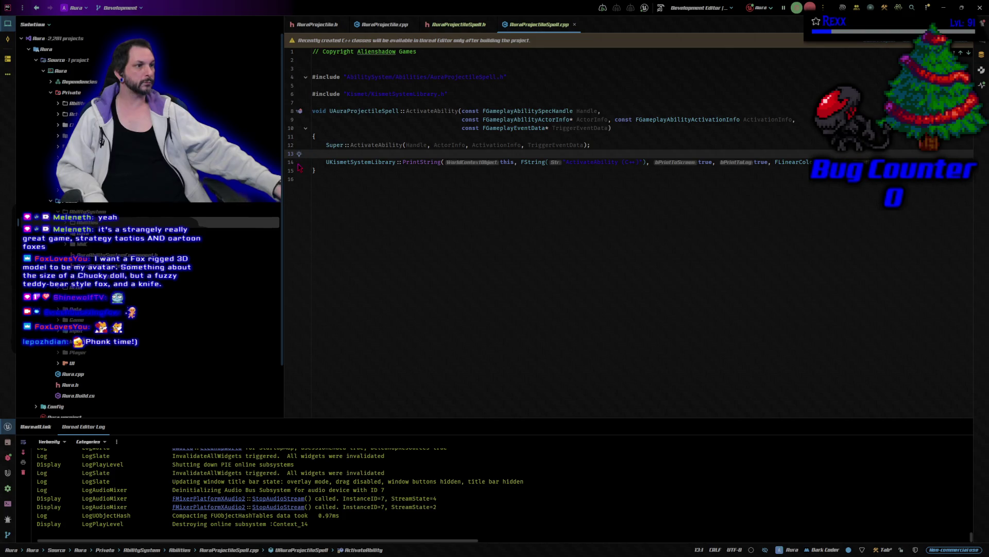
click(294, 164)
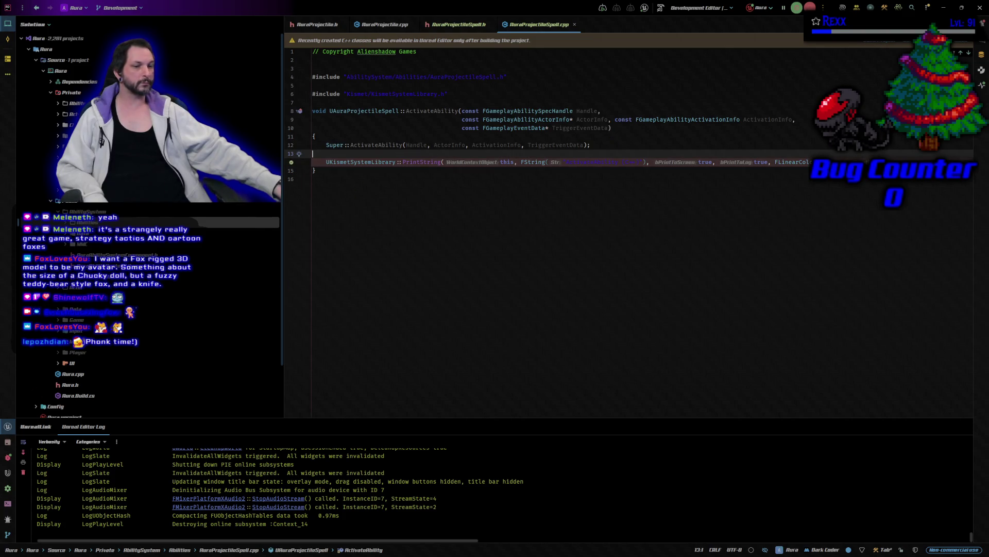
key(alt+Tab)
click(195, 29)
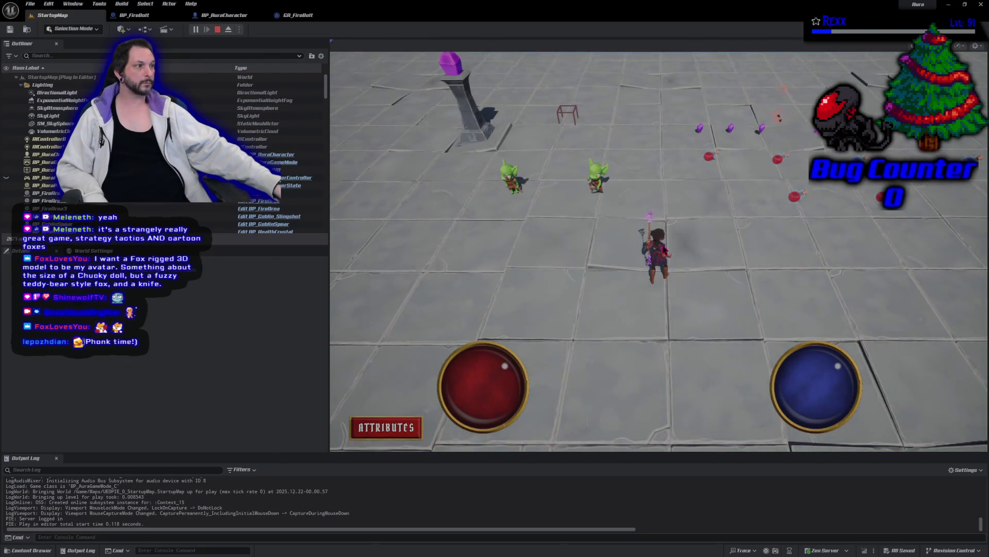
Stop the play session and return to AuraProjectileSpell.cpp in Rider.
key(Escape)
key(alt+Tab)
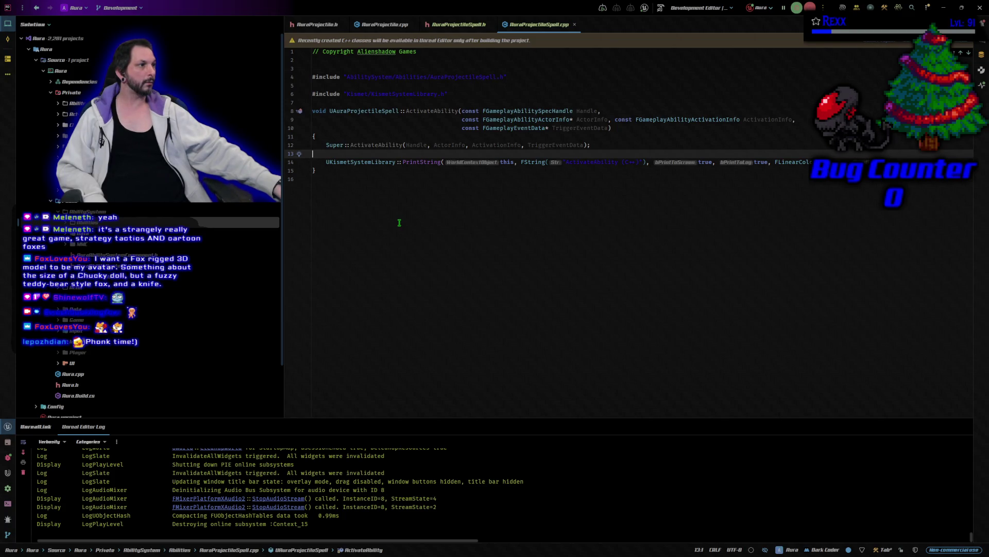
Check the ActivateAbility override declared in AuraProjectileSpell.h, then go back to Unreal Editor.
click(451, 25)
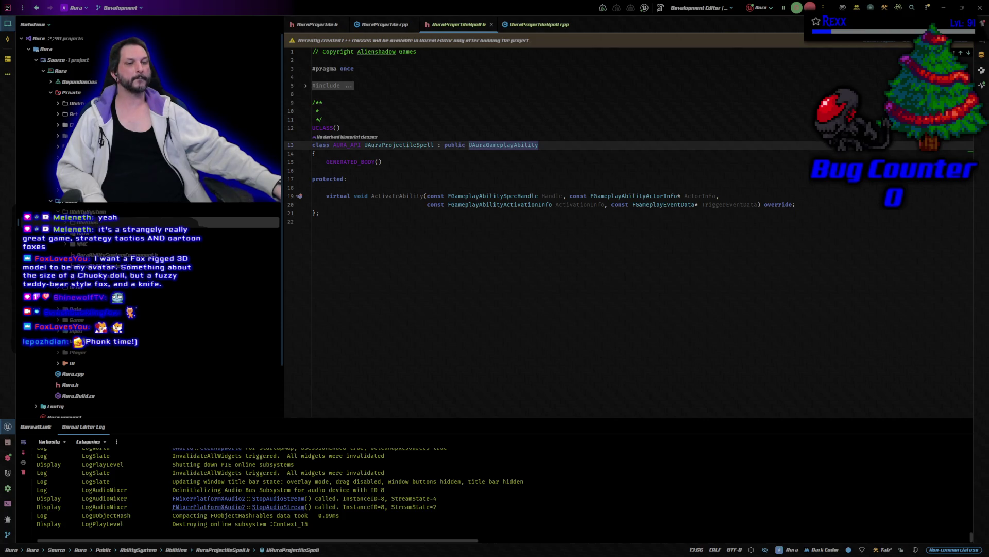
key(alt+Tab)
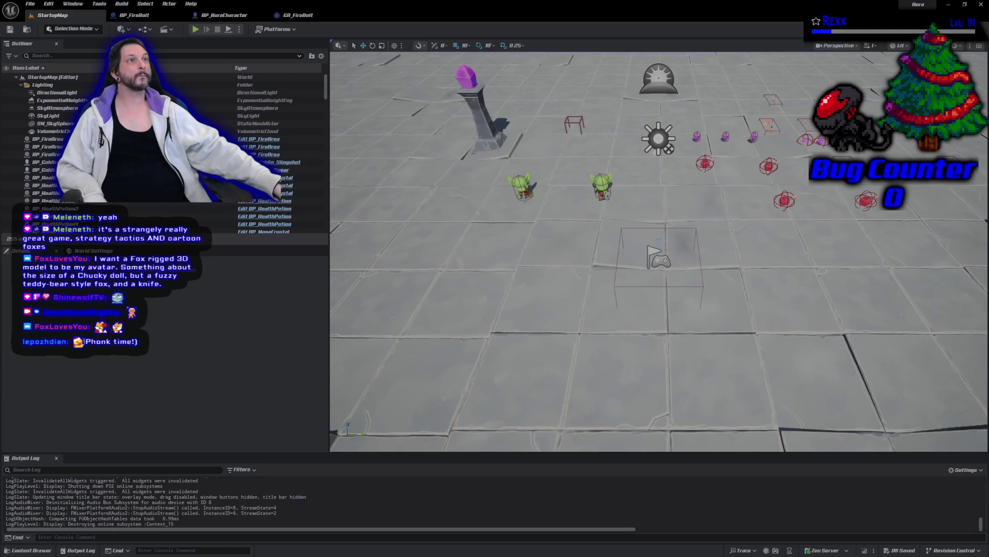
Create a Blueprint class in the FireBolt folder with AuraProjectileSpell as its parent.
click(30, 549)
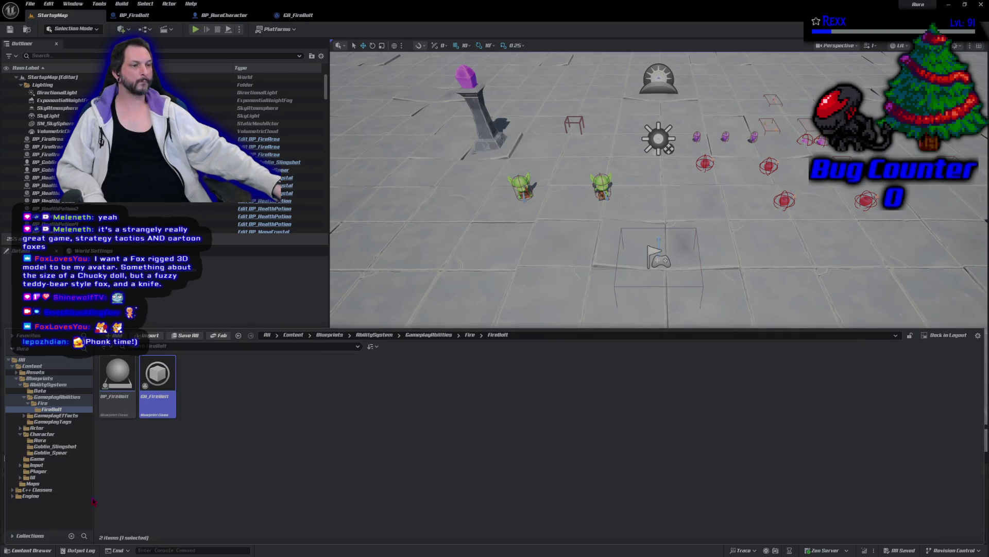
mouse_move(161, 387)
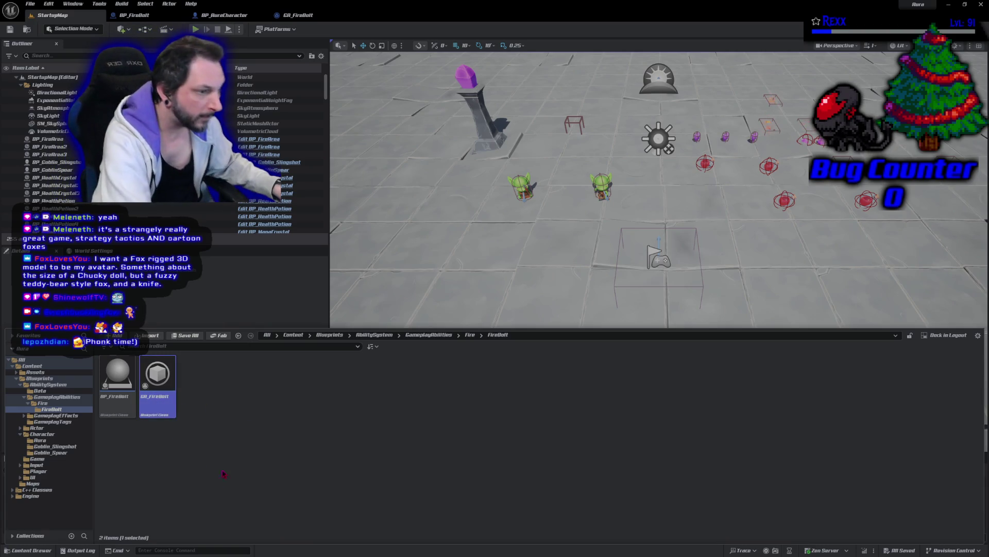
right_click(255, 385)
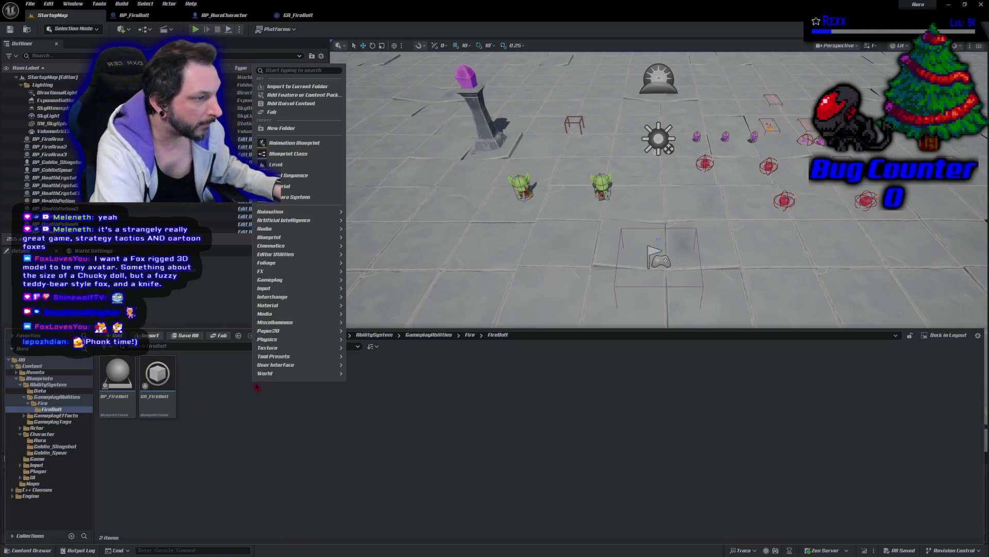
click(304, 154)
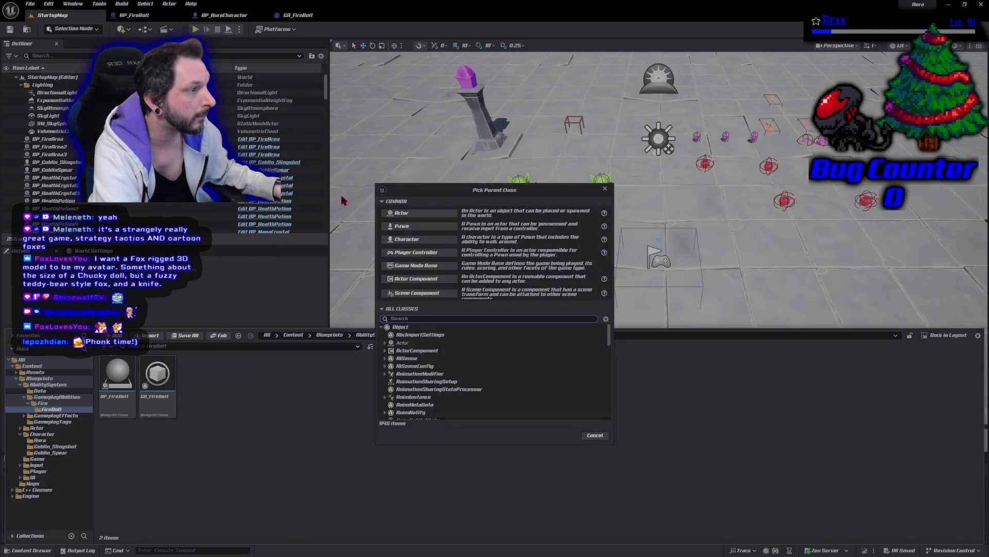
text(aura)
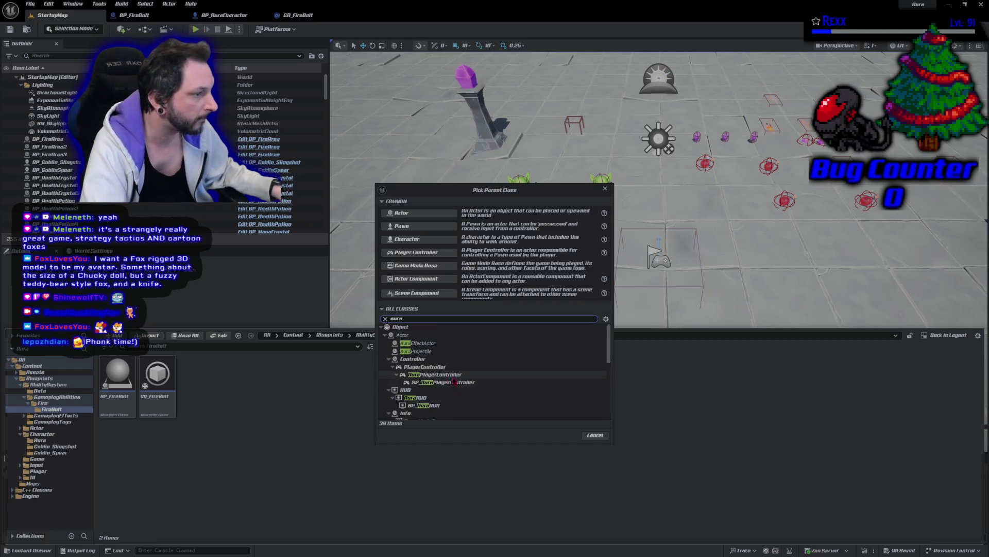
scroll(453, 381, down, 4)
scroll(456, 384, down, 5)
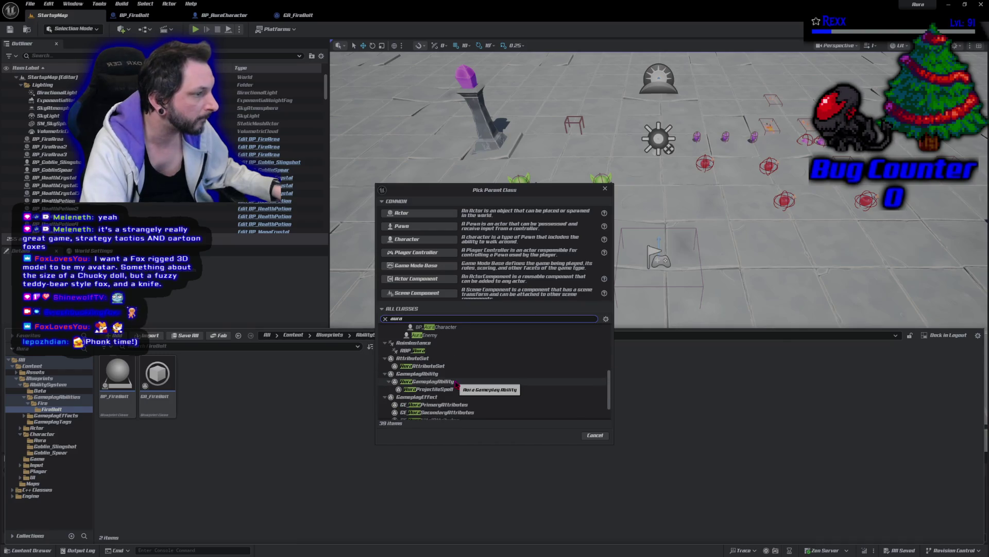
text(proj)
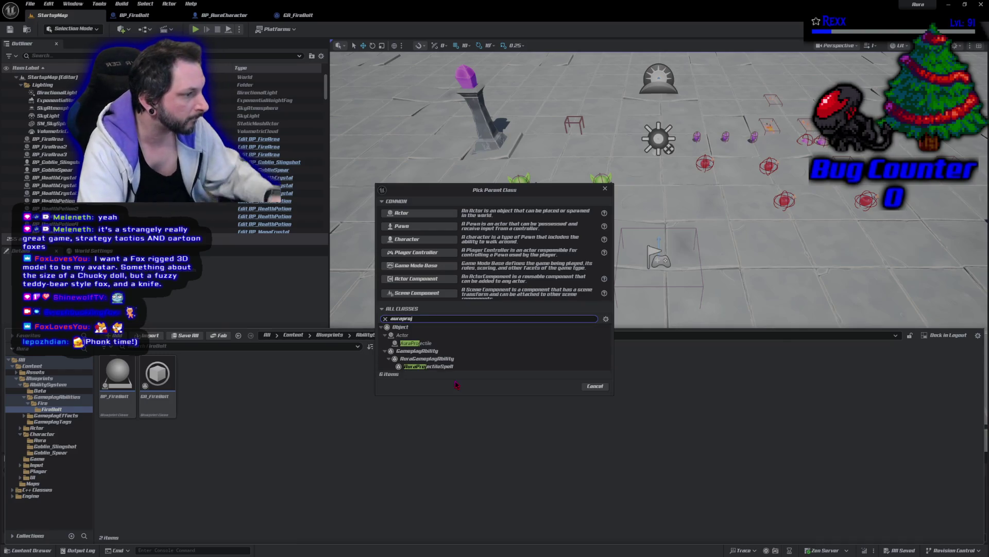
click(449, 366)
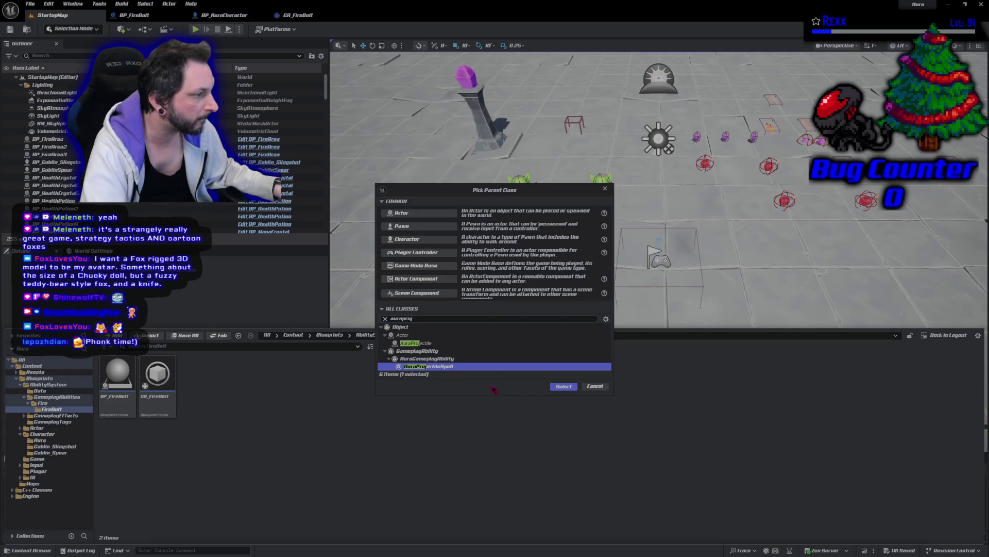
click(563, 386)
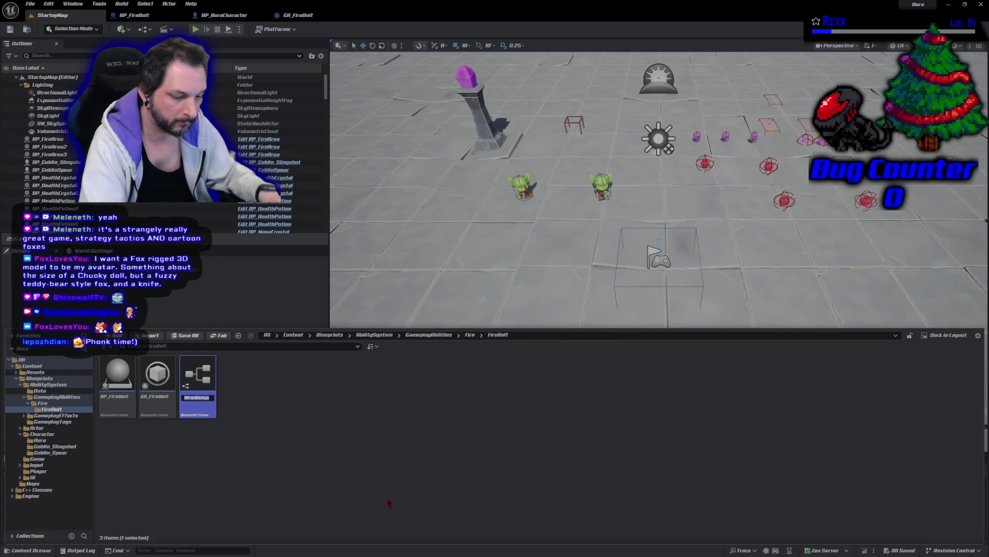
Name the new Blueprint GA_FireBolt1 and open it in the Blueprint editor.
text(GA_F)
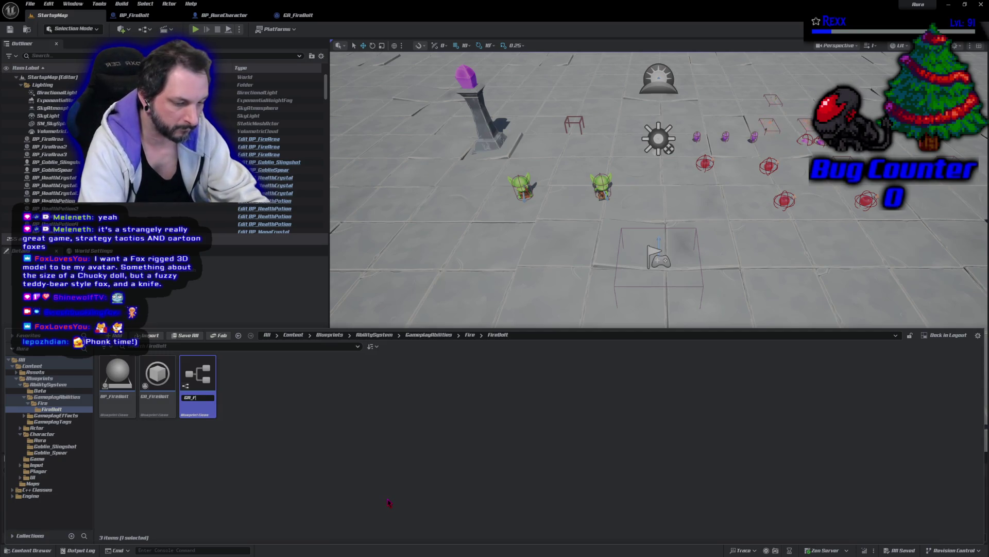
text(ireBolt)
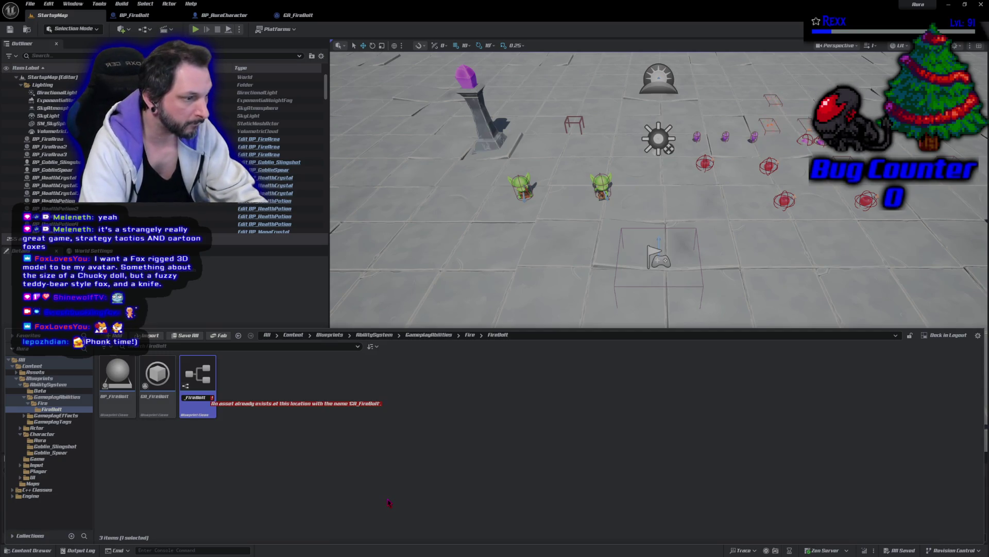
text(1)
key(Return)
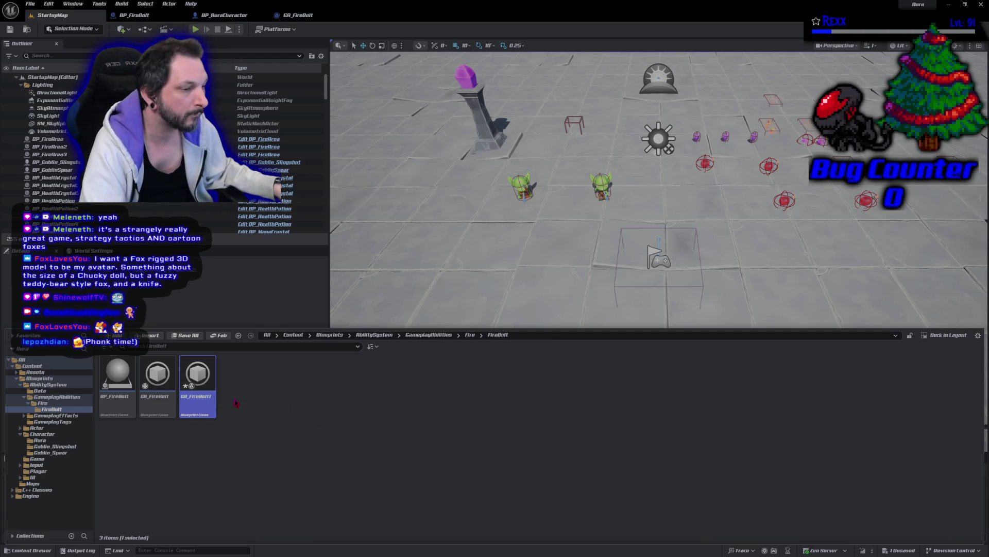
double_click(195, 405)
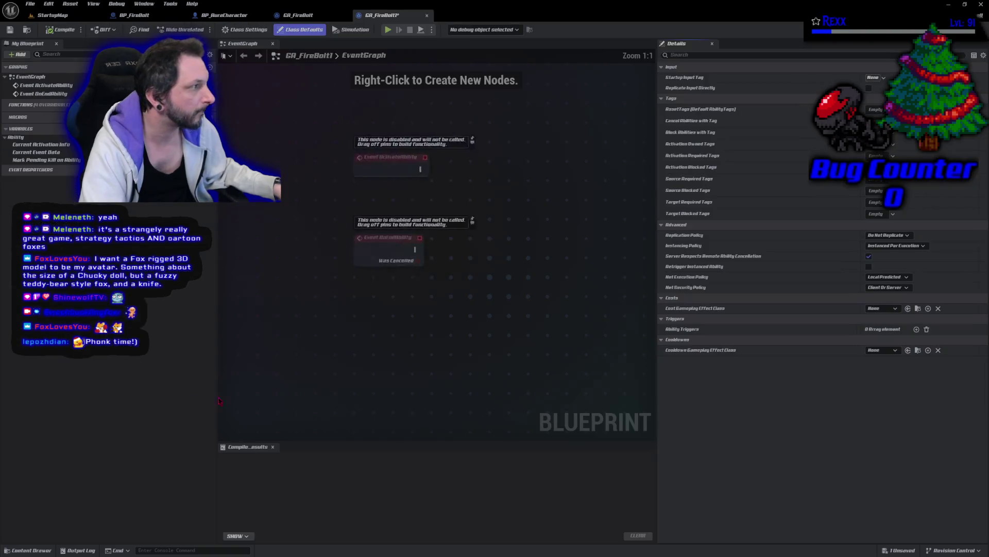
Set GA_FireBolt1's Startup Input Tag to a tag from the InputTag group.
click(876, 78)
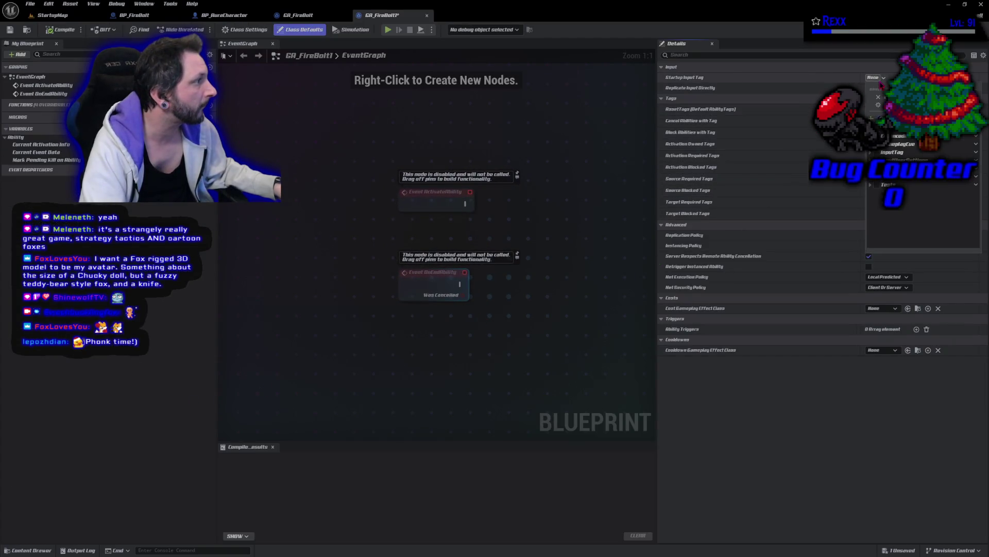
click(870, 153)
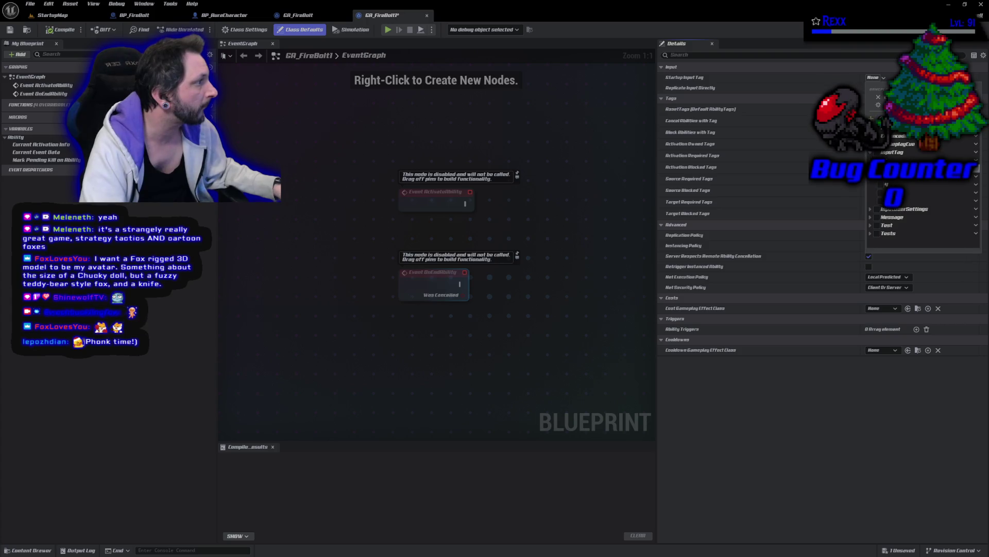
click(879, 202)
click(556, 303)
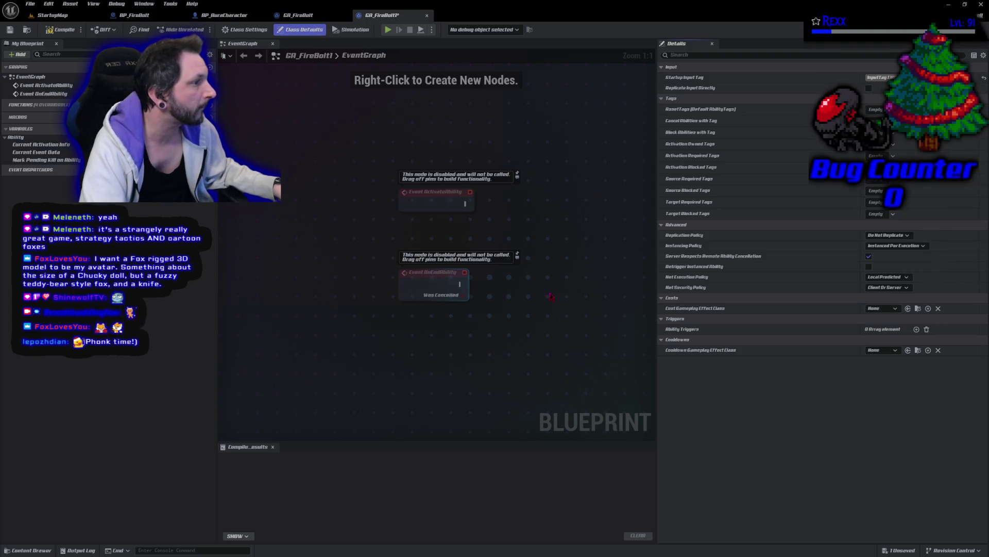
Move the Print String node from GA_FireBolt into GA_FireBolt1, wire it to ActivateAbility, and compile.
click(298, 15)
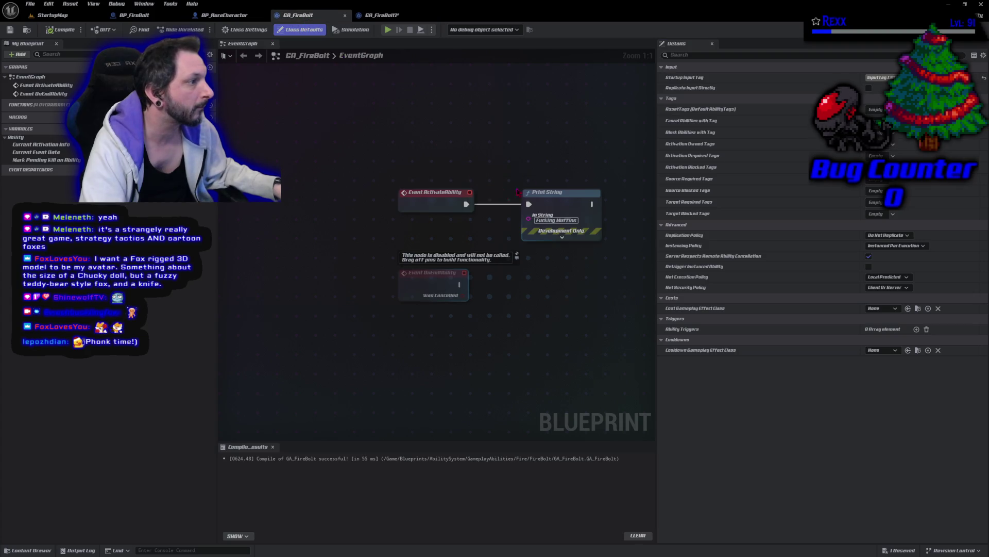
key(Delete)
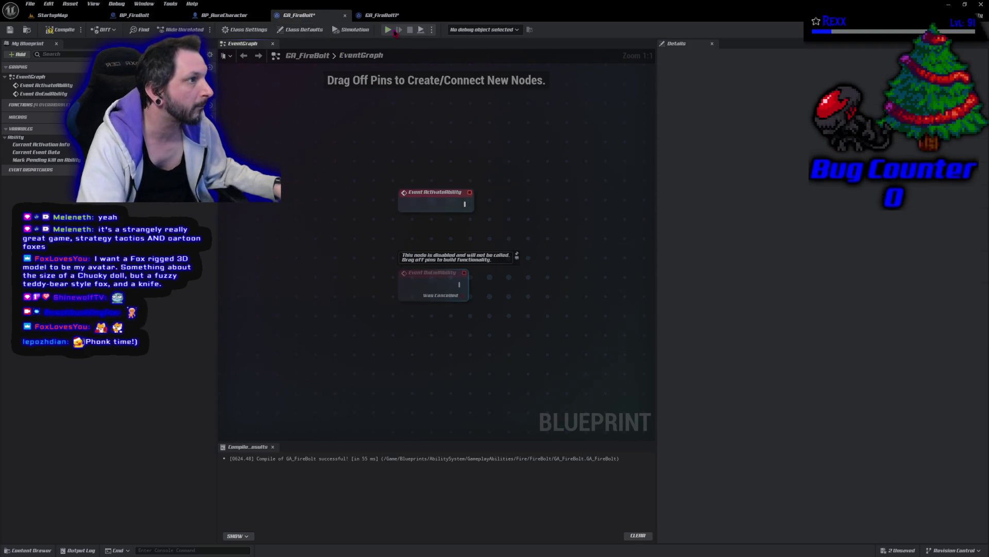
click(381, 15)
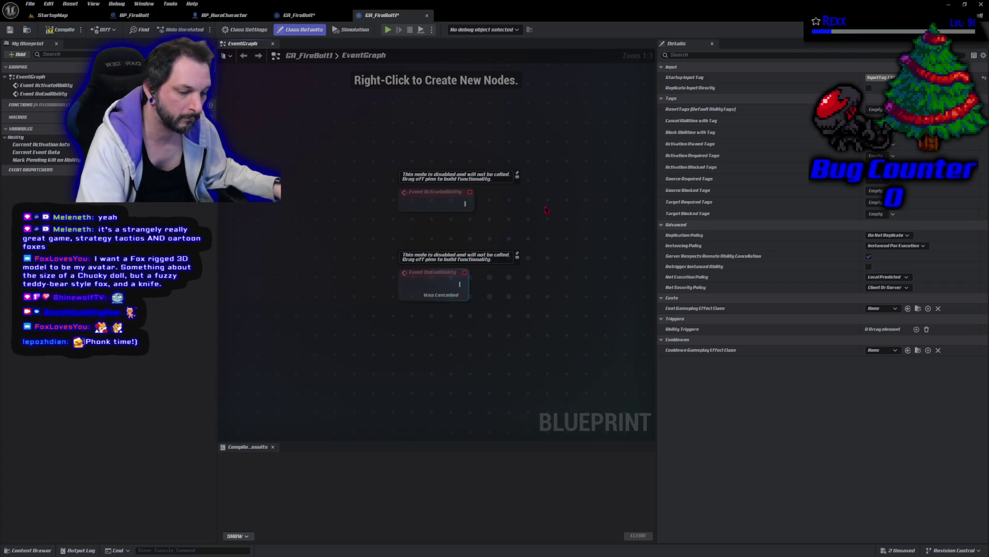
key(ctrl+v)
mouse_move(464, 203)
mouse_down()
mouse_move(536, 229)
mouse_move(546, 216)
mouse_move(524, 204)
mouse_up()
click(60, 30)
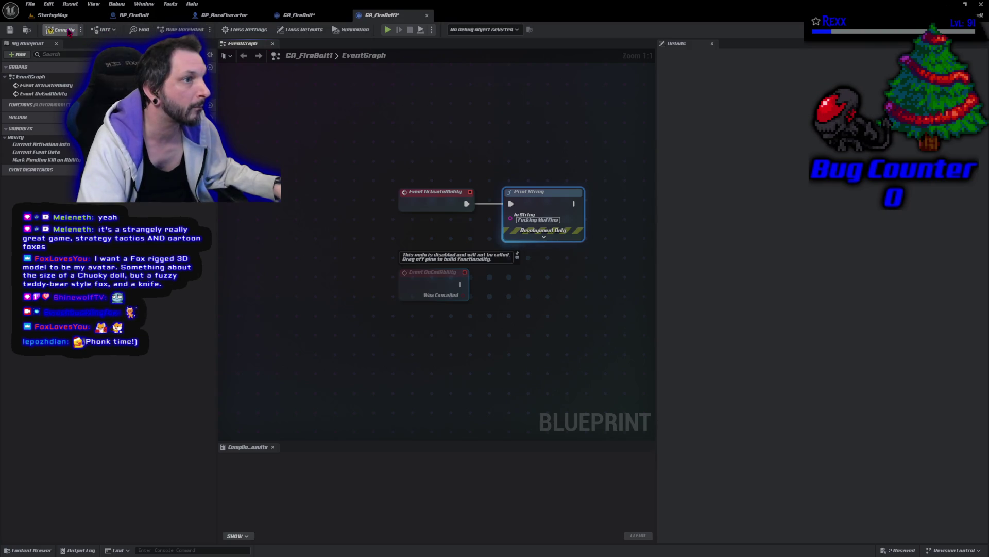
Close the old GA_FireBolt, then make GA_FireBolt1 BP_AuraCharacter's startup ability, compiling and saving.
click(307, 16)
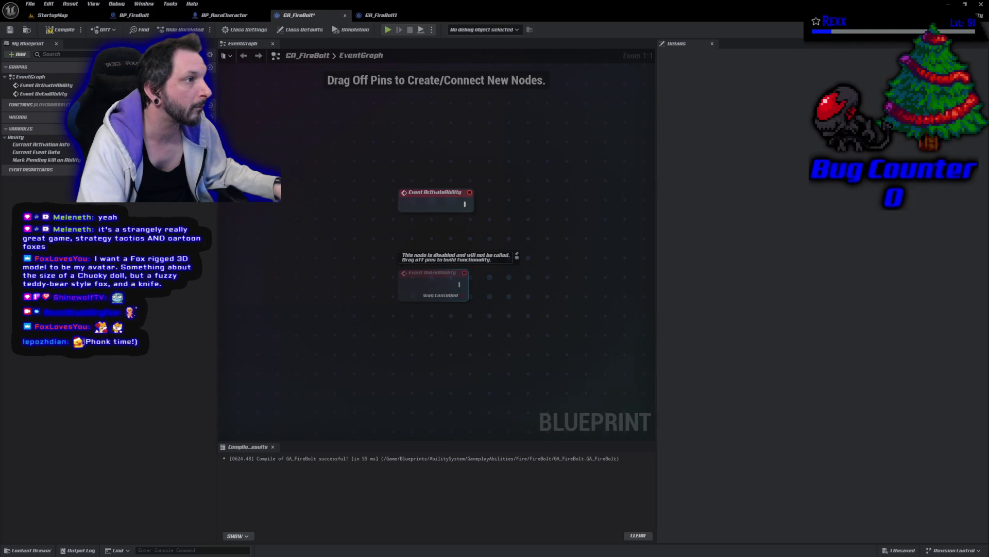
click(315, 30)
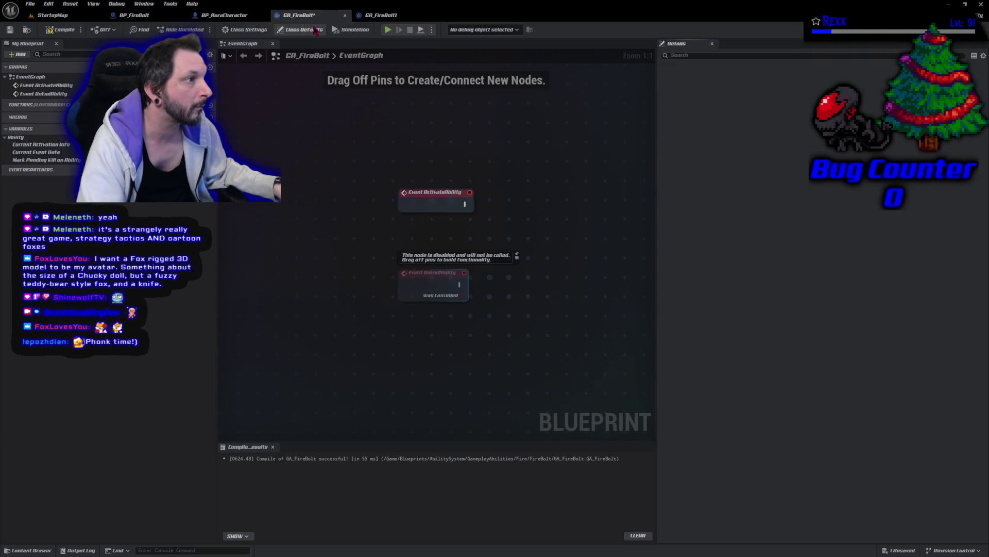
click(345, 15)
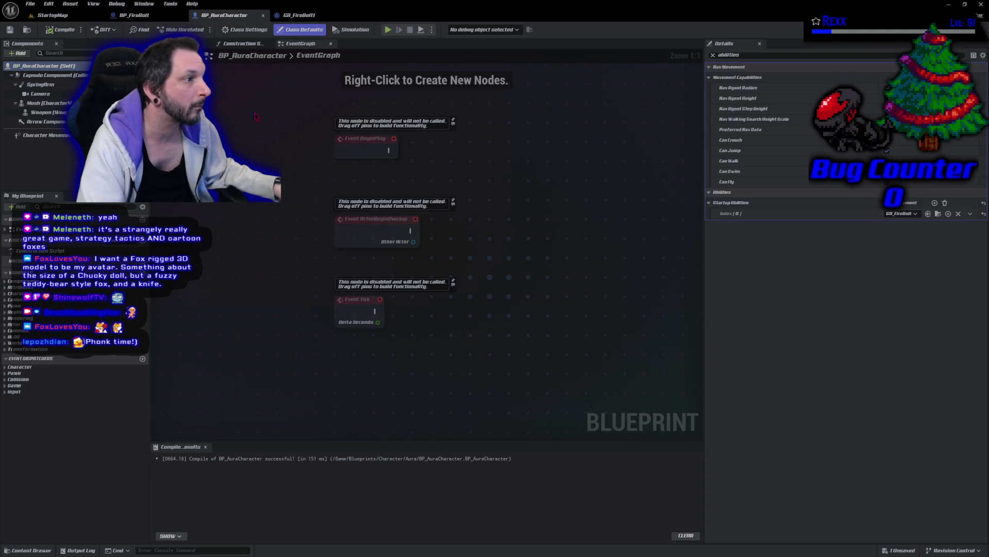
click(901, 214)
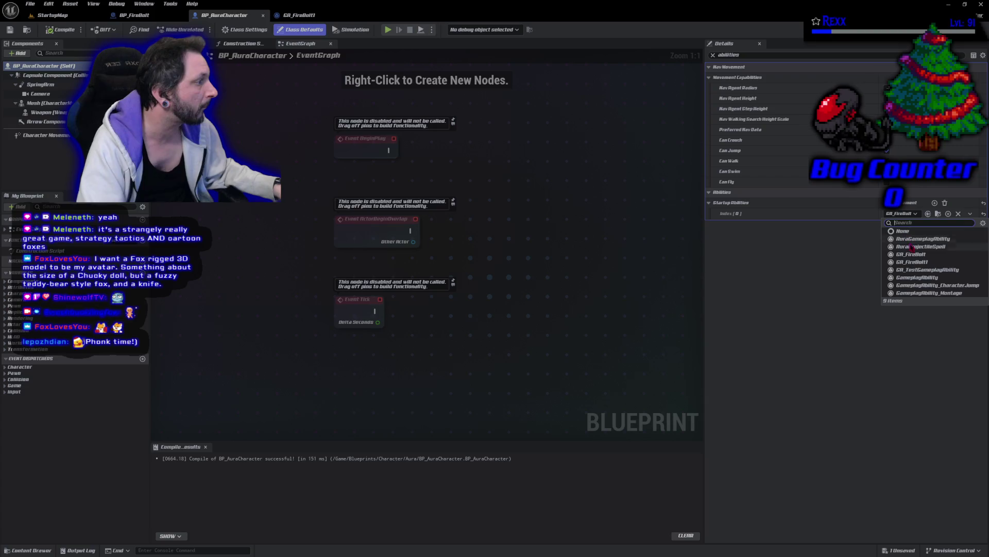
click(920, 263)
click(61, 29)
click(10, 30)
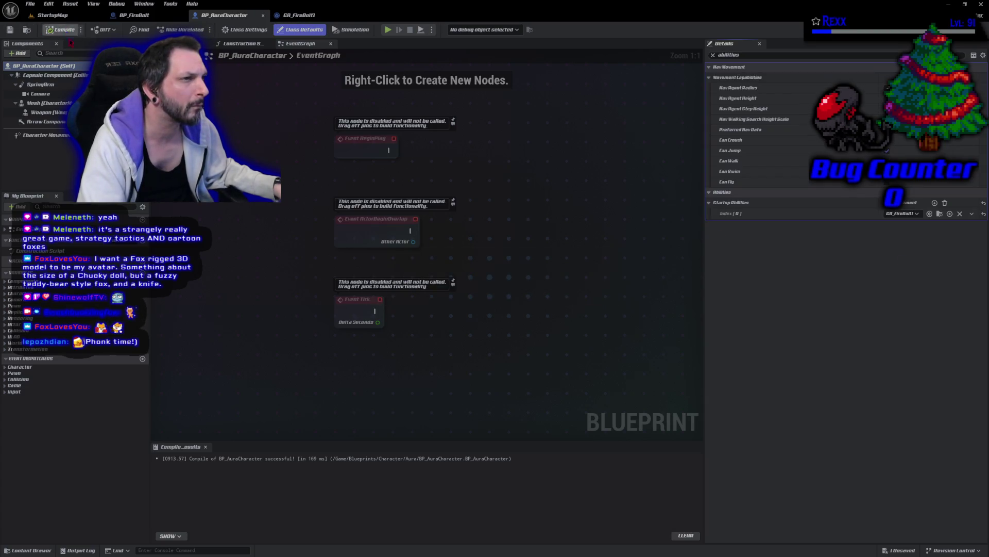
click(31, 550)
Force delete the old, still-referenced GA_FireBolt asset.
click(157, 469)
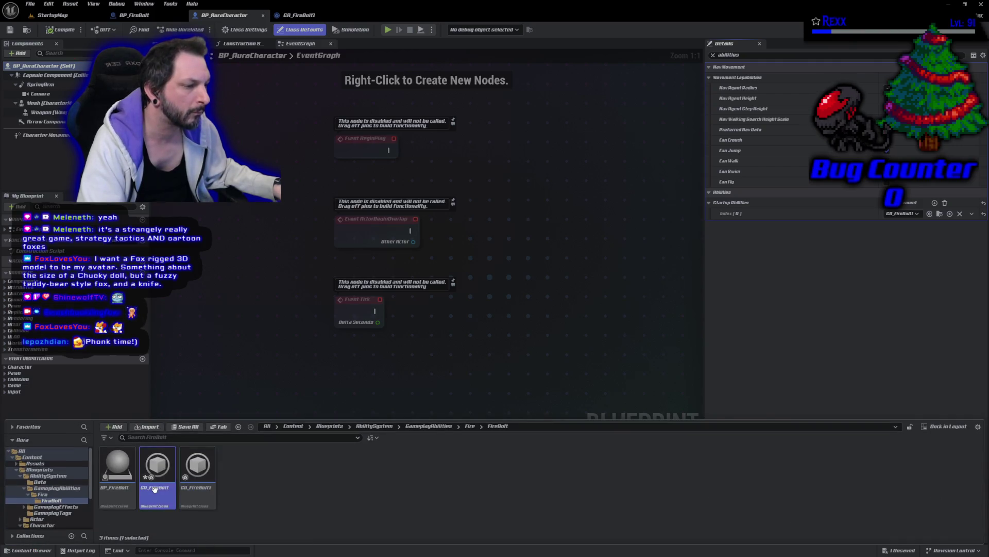
key(Delete)
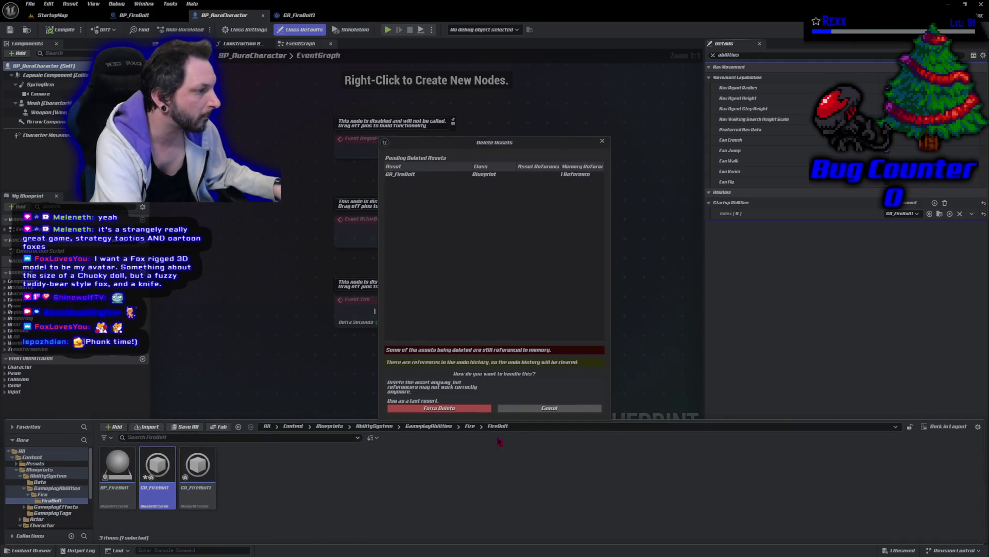
click(549, 408)
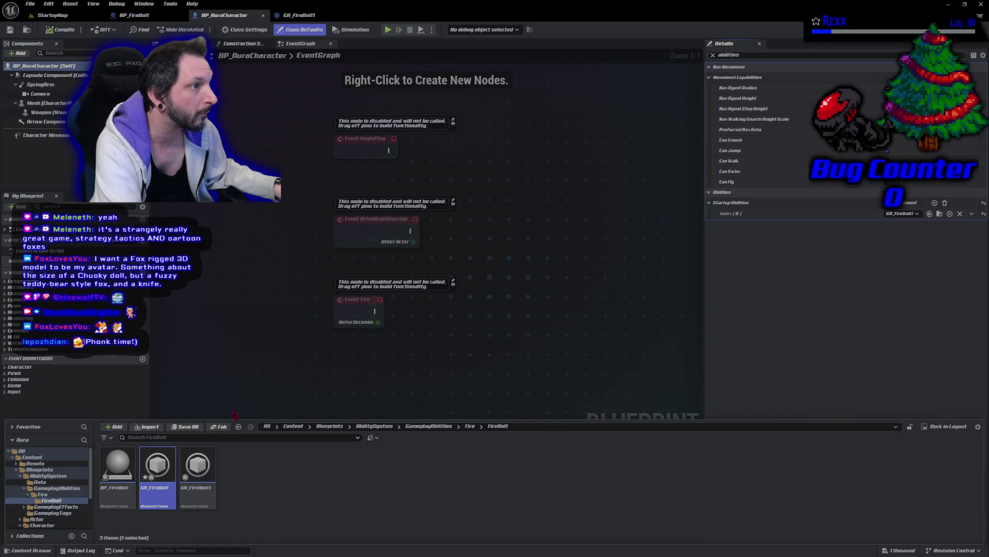
click(265, 506)
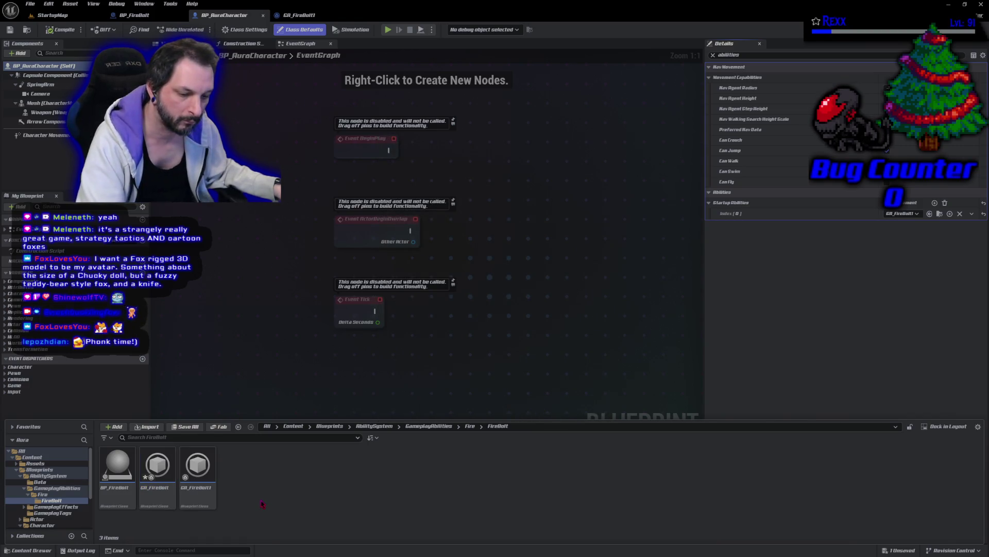
click(150, 477)
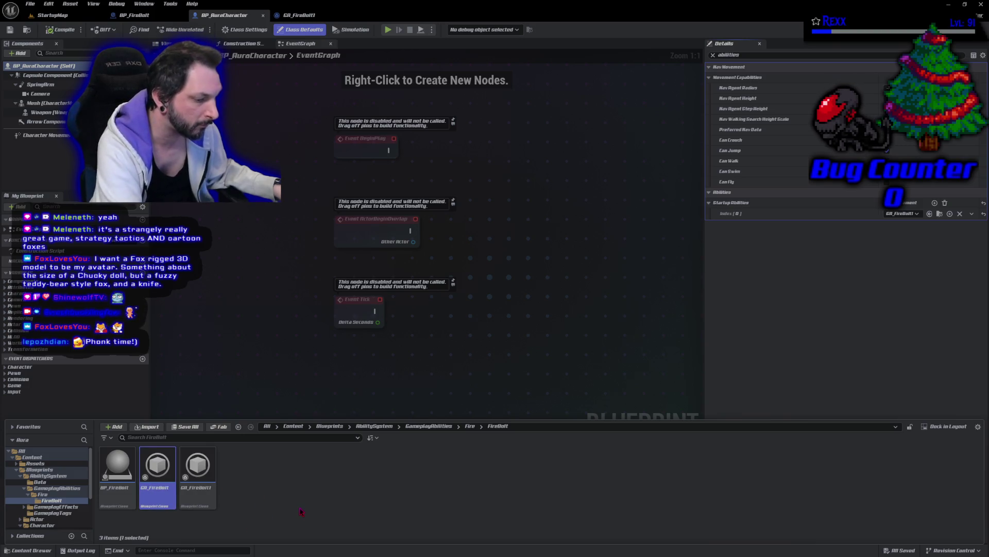
key(Delete)
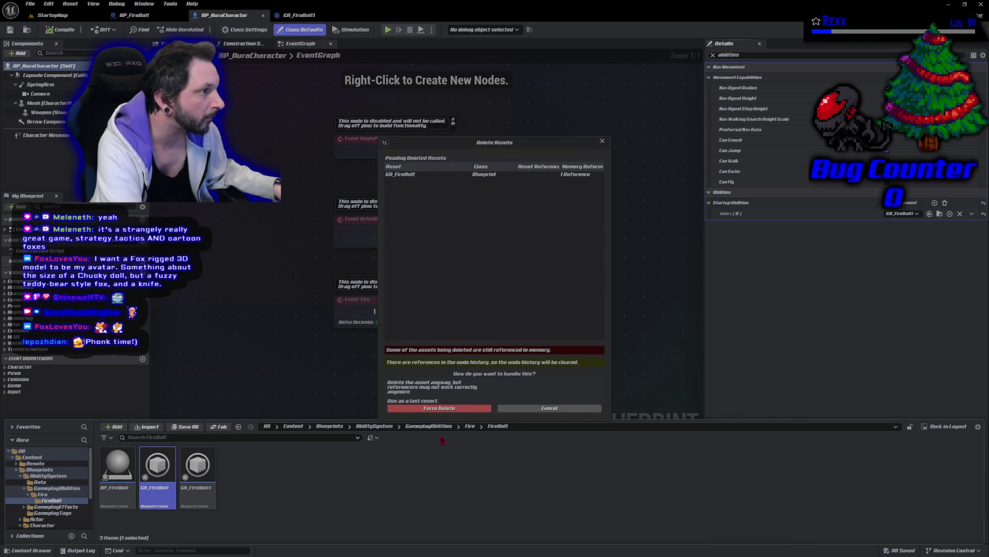
click(456, 408)
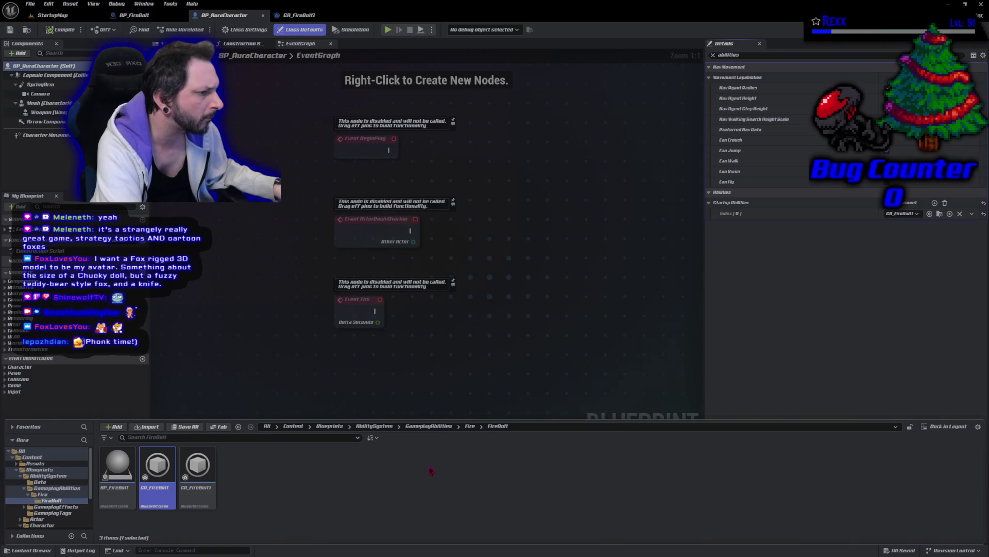
Rename GA_FireBolt1 to GA_FireBolt and recompile BP_AuraCharacter.
click(160, 490)
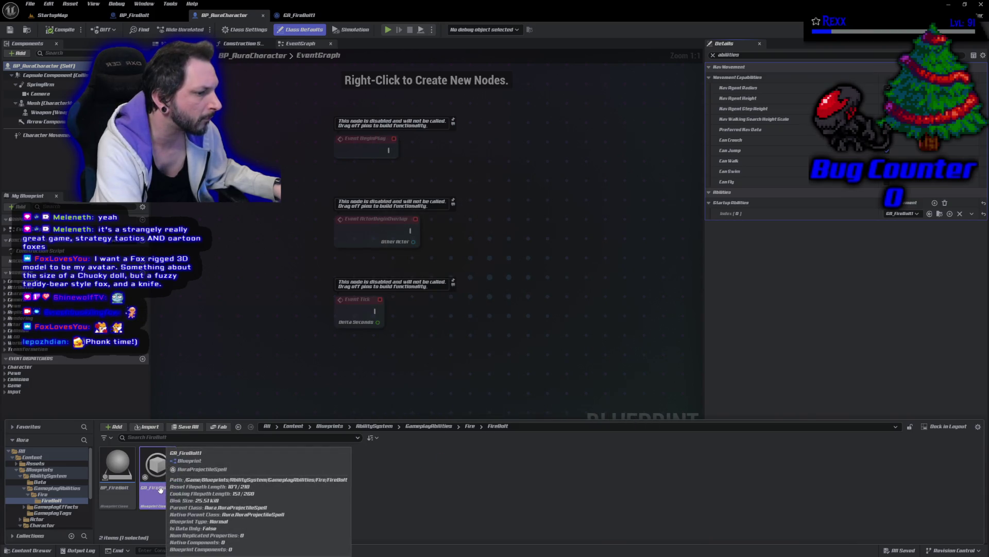
key(F2)
key(End)
key(BackSpace)
key(Return)
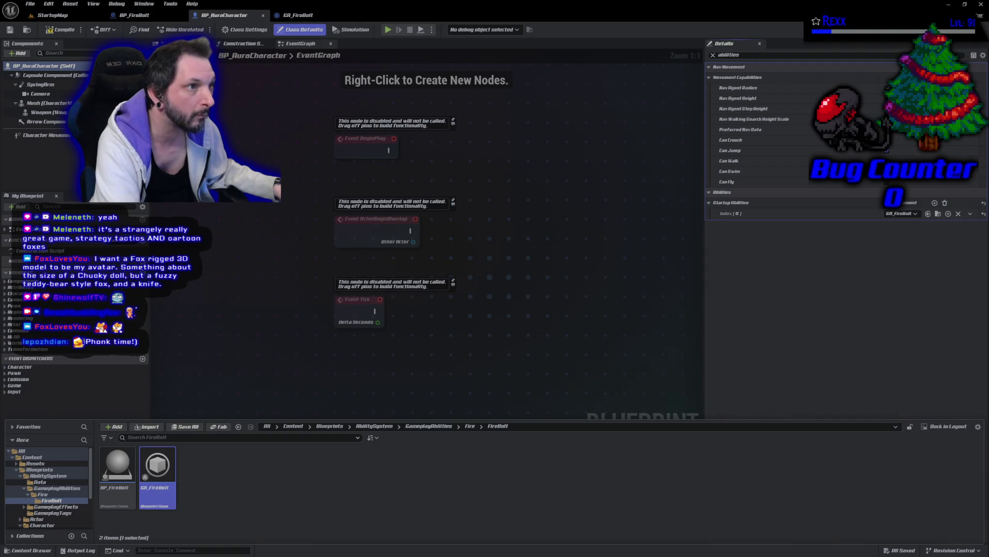
click(50, 31)
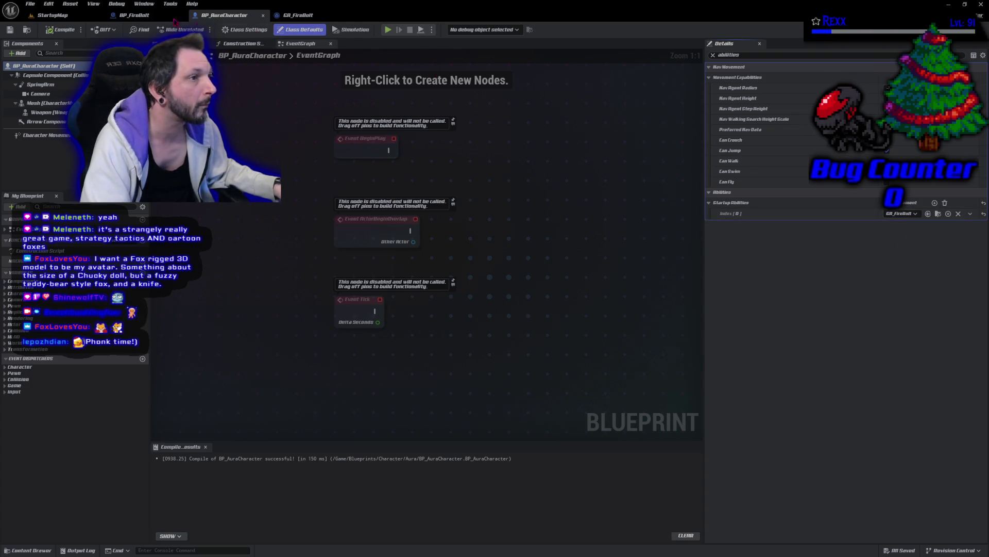
click(52, 15)
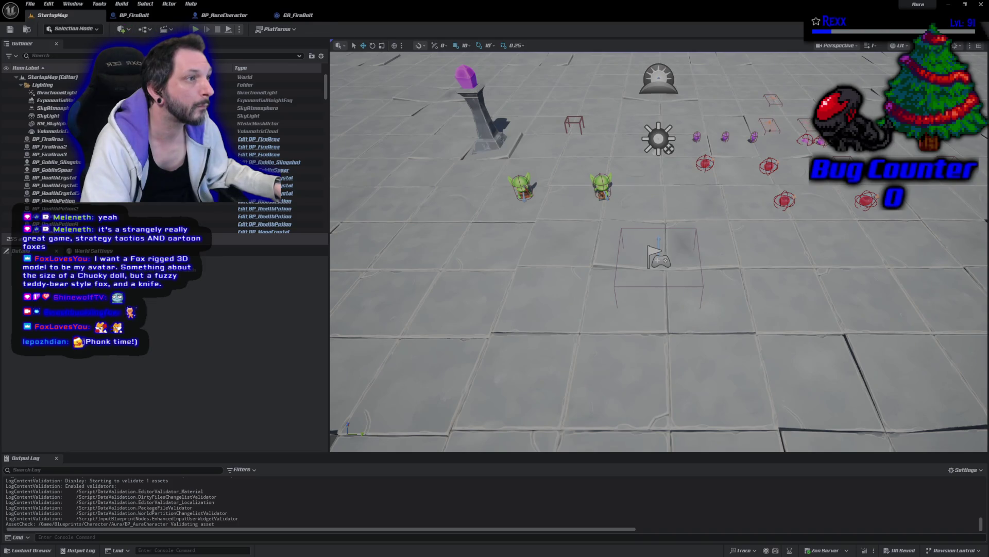
Play the level, cast the fire bolt at a goblin, then stop the session.
key(alt+p)
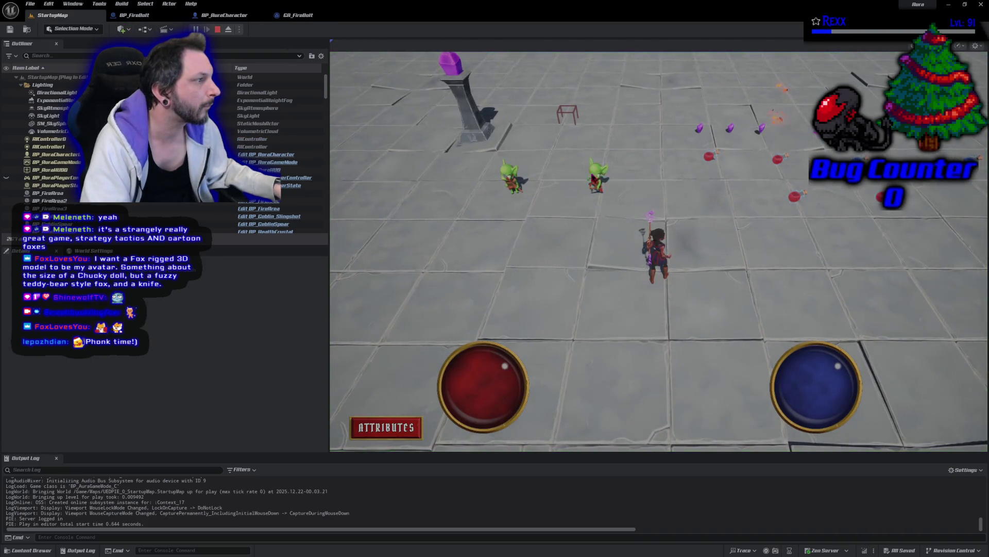
click(598, 178)
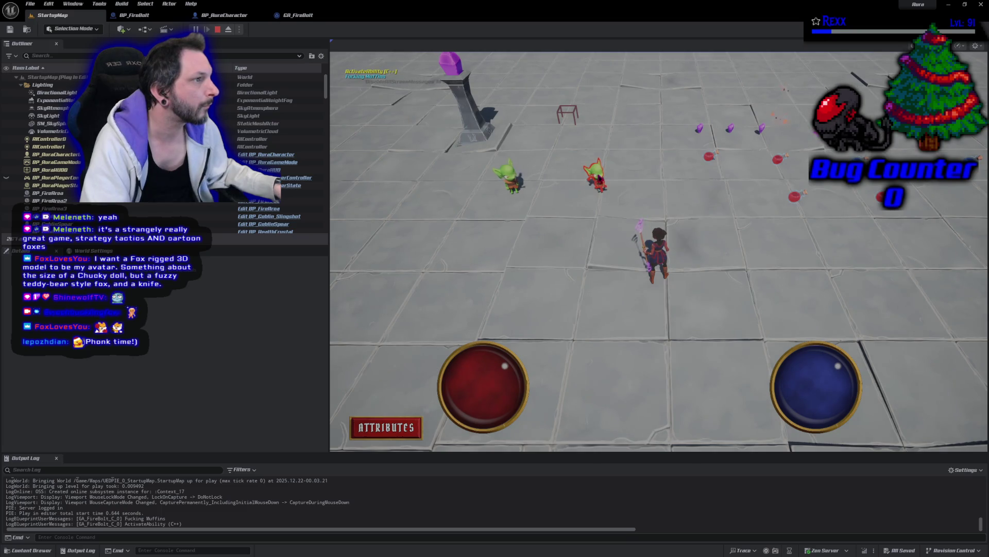
key(Escape)
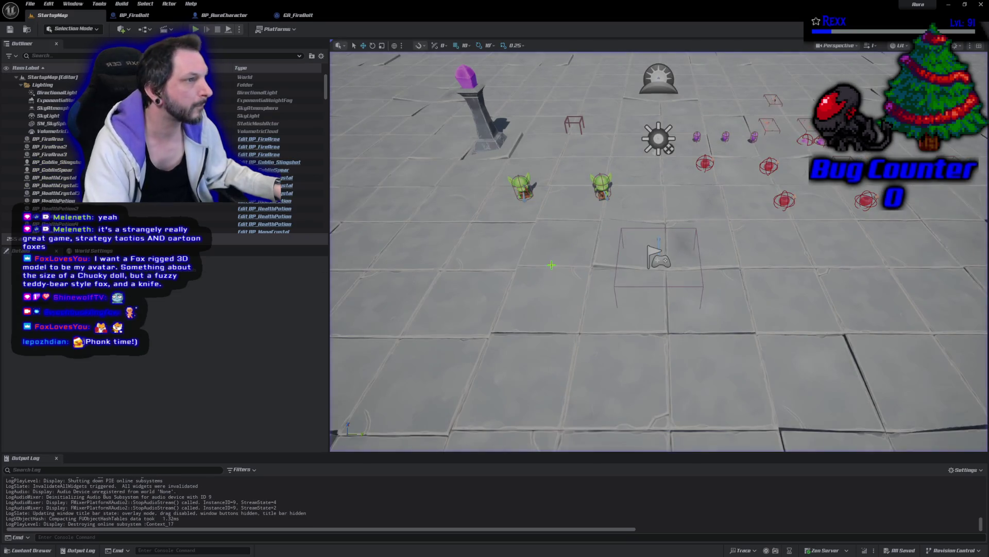
Reorder the Blueprint tabs so BP_AuraCharacter is before BP_FireBolt, ending on GA_FireBolt's event graph.
click(293, 15)
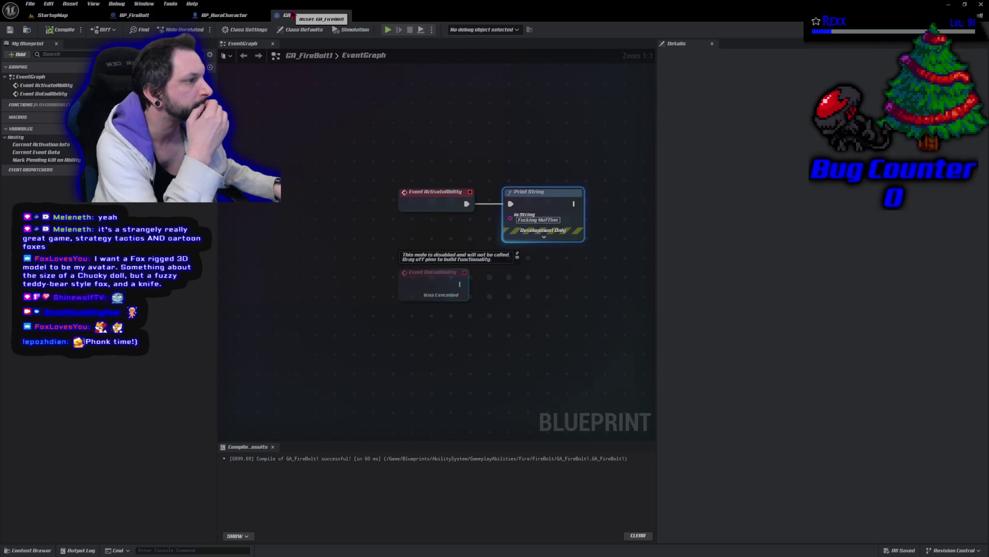
click(224, 15)
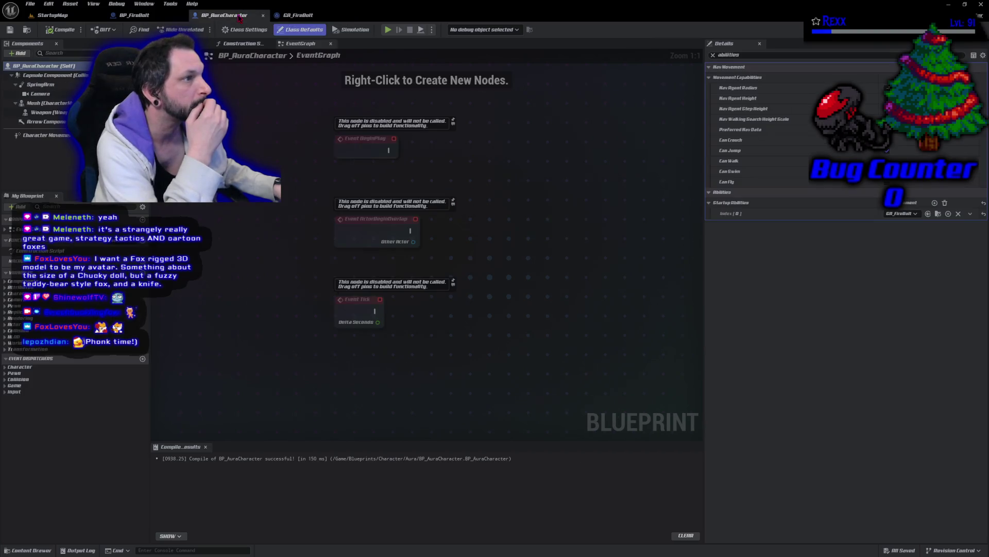
click(146, 19)
drag(227, 15, 145, 20)
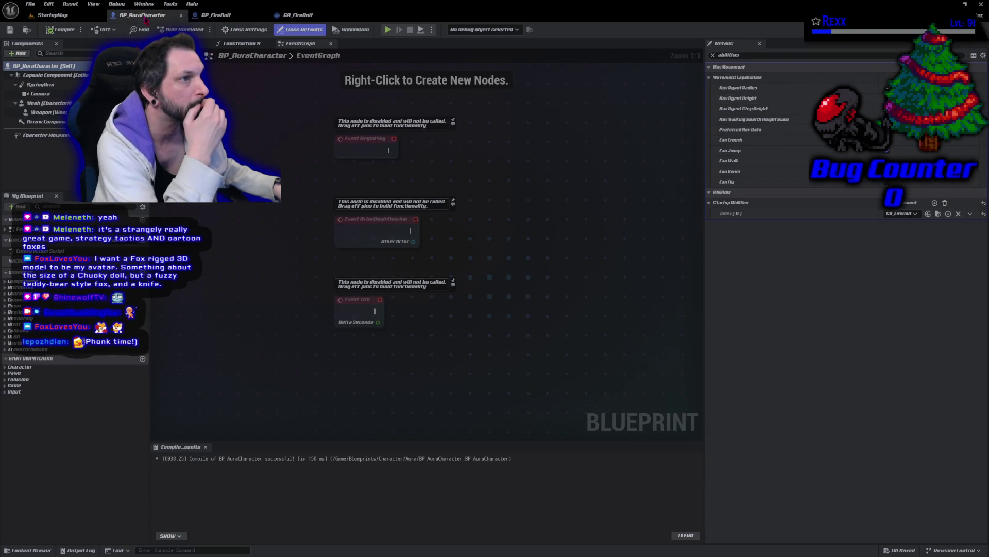
click(177, 43)
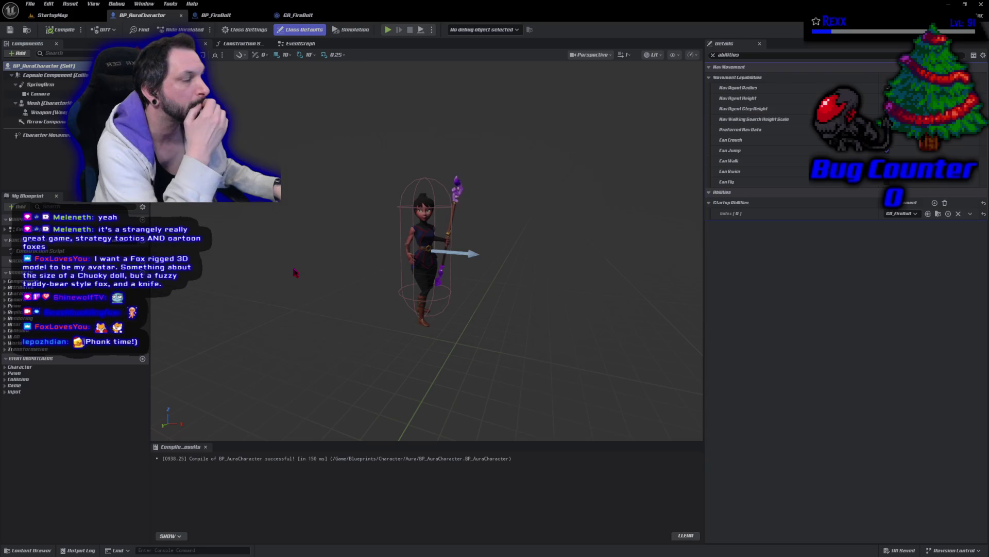
click(299, 15)
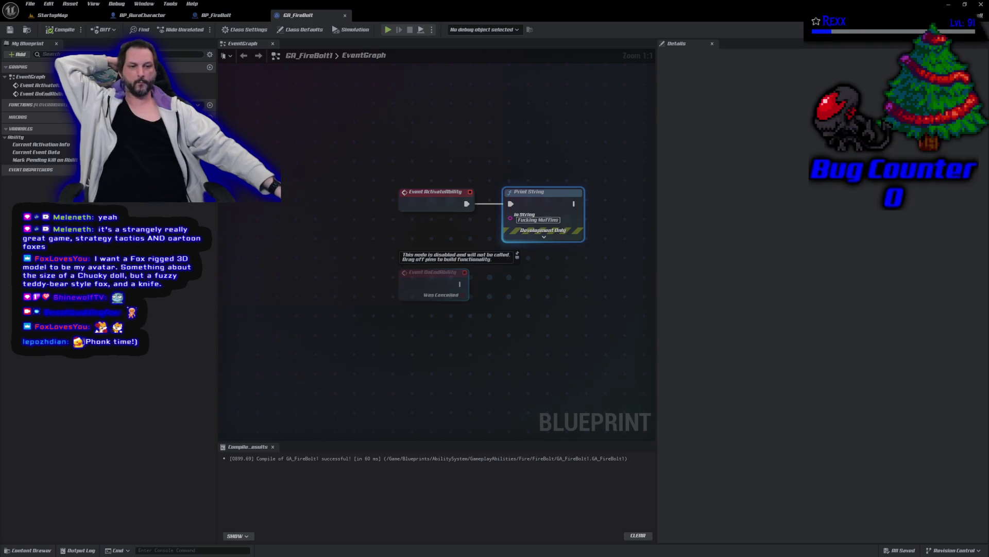
key(alt+Tab)
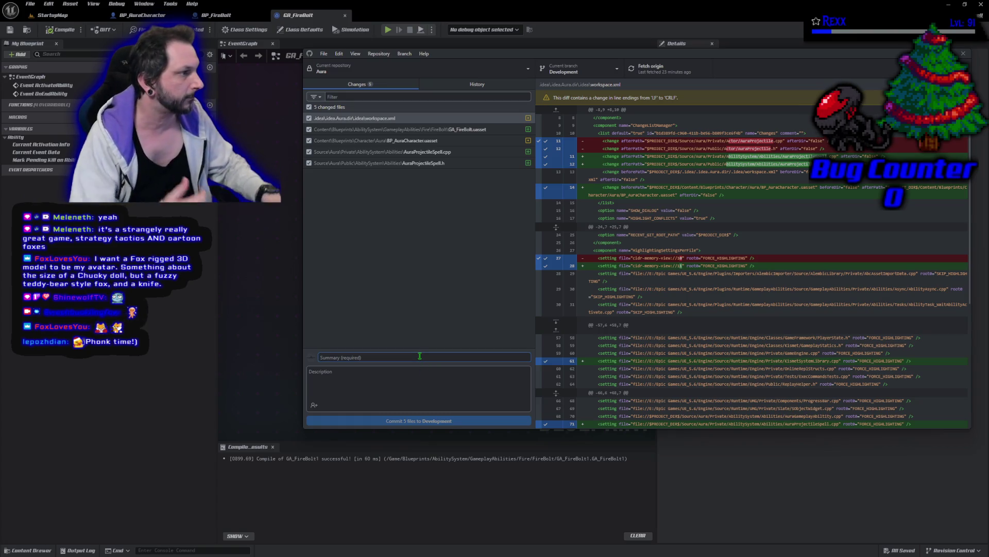
Commit the five changed files to Development as 'Aura Projectile Spell' and close GitHub Desktop.
text(Aura Projectile Spell)
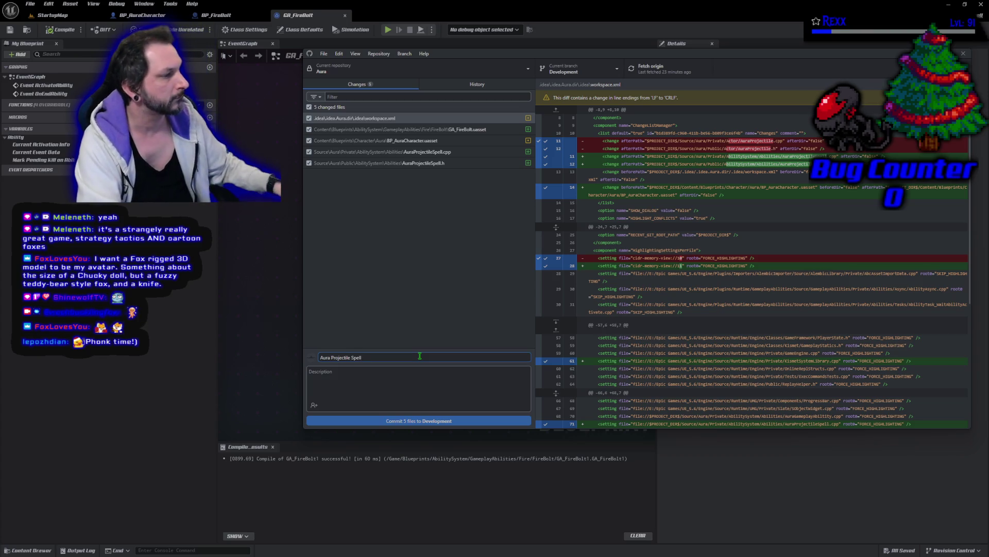
click(382, 421)
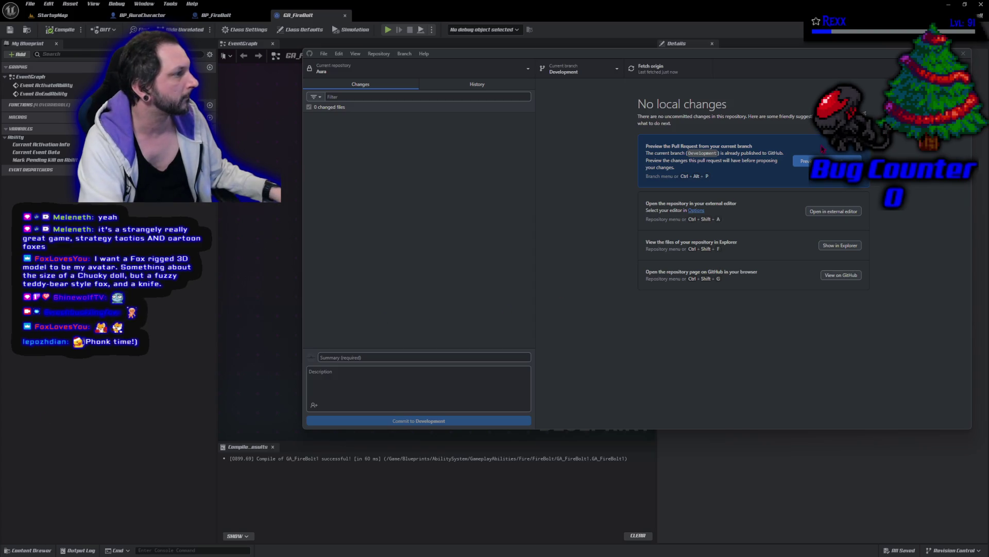
click(963, 53)
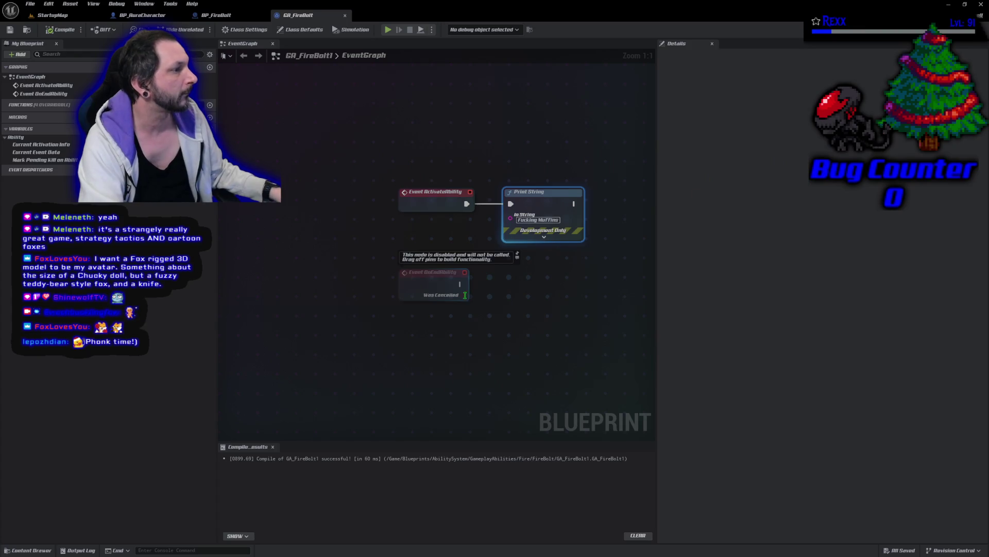
Return to the StartupMap level and exit Unreal Editor.
click(58, 15)
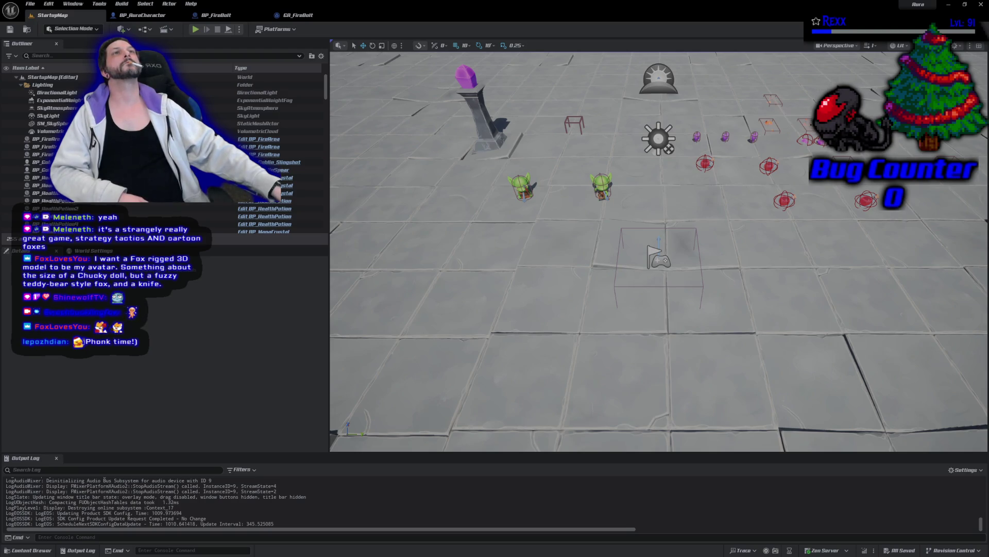
click(981, 11)
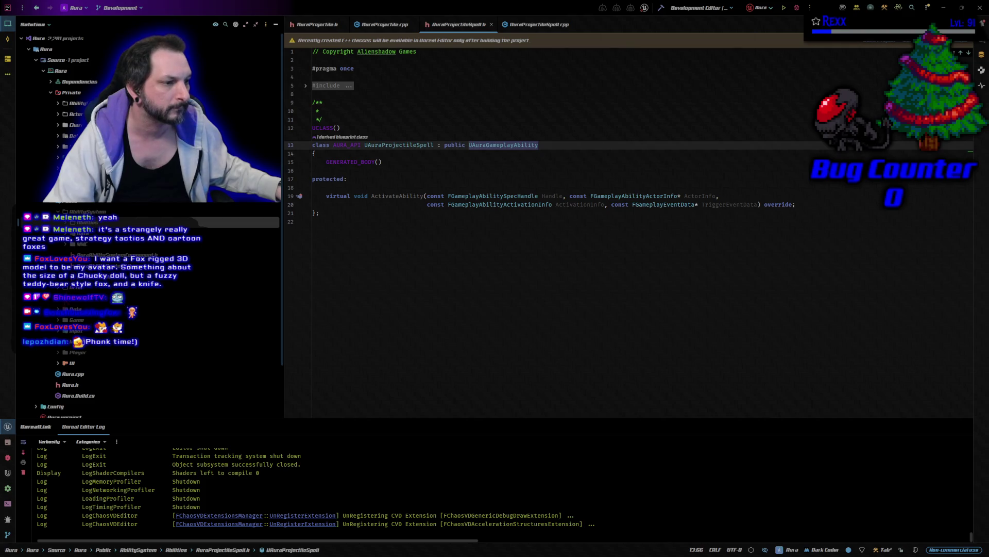
Declare virtual FVector GetCombatSocketLocation() below GetPlayerLevel in CombatInterface.h, then open CombatInterface.cpp.
click(57, 341)
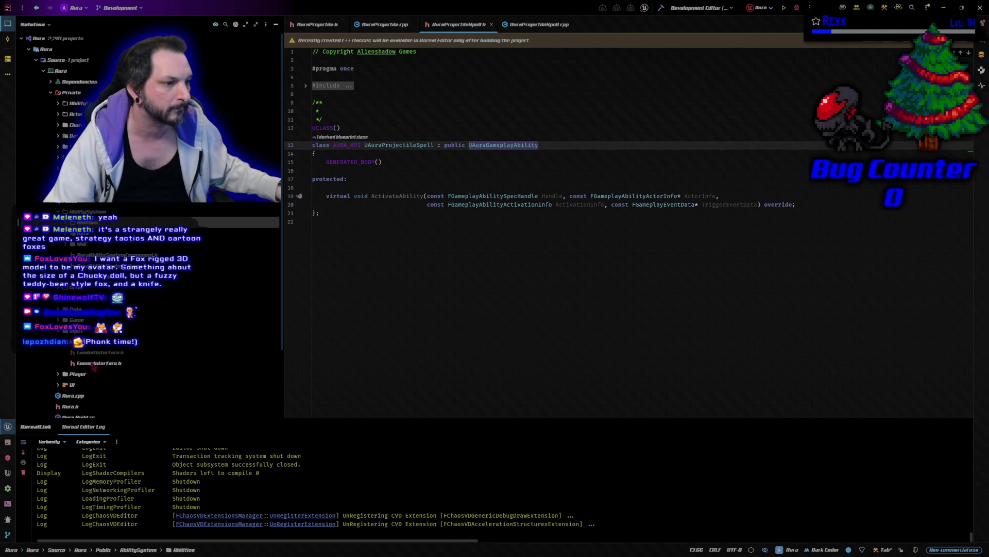
double_click(97, 355)
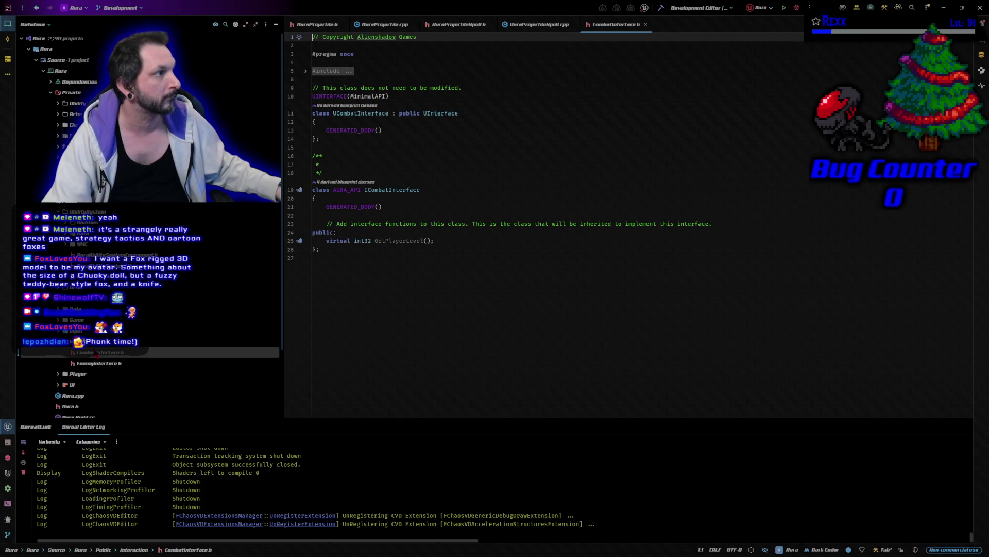
key(ctrl+alt+Home)
key(ctrl+alt+Home)
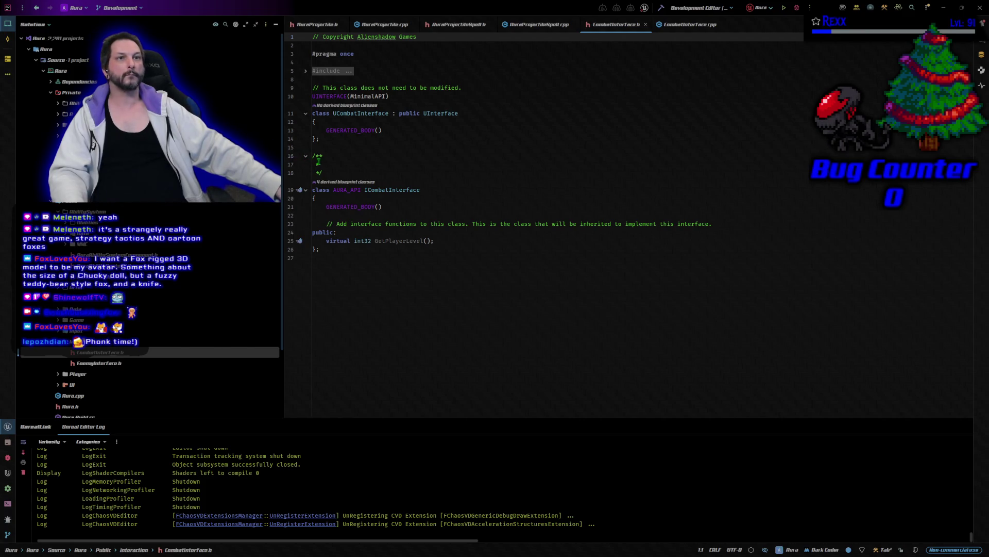
click(492, 241)
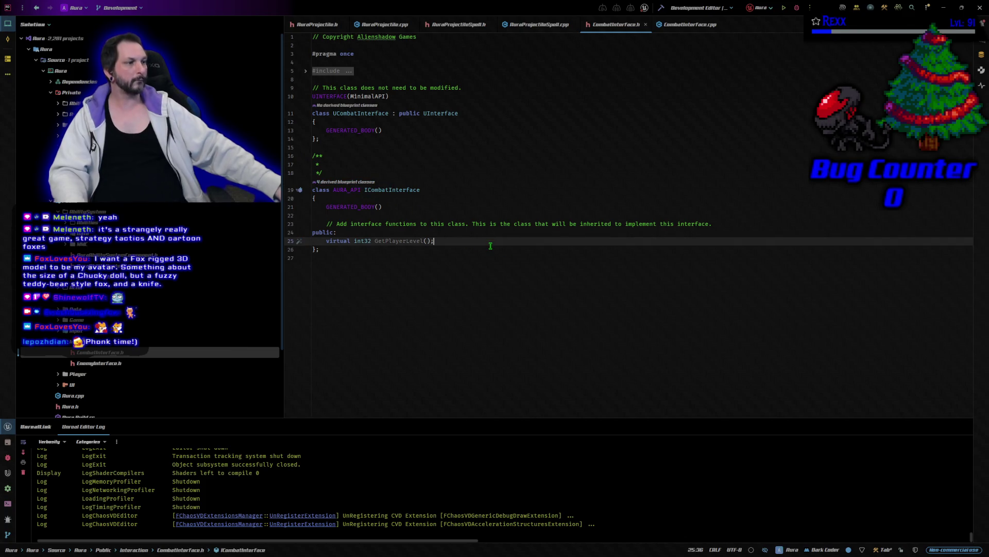
key(Return)
text(virtual FVector GetCombatSocketLocation();)
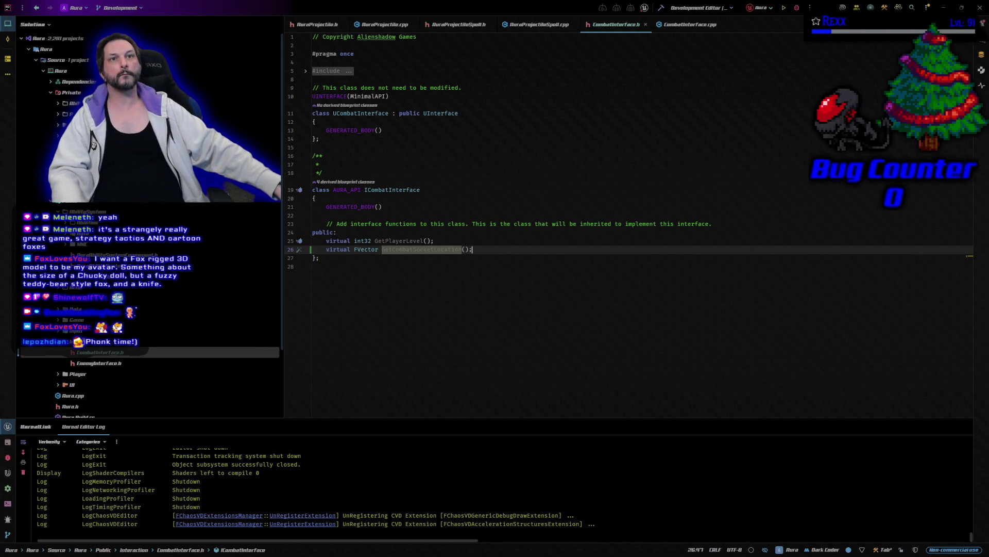
click(691, 24)
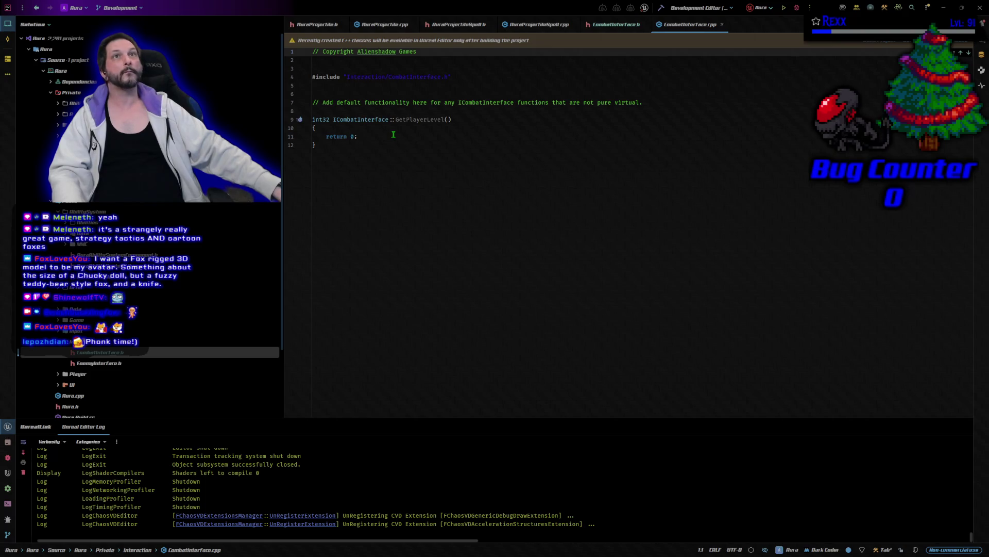
click(366, 168)
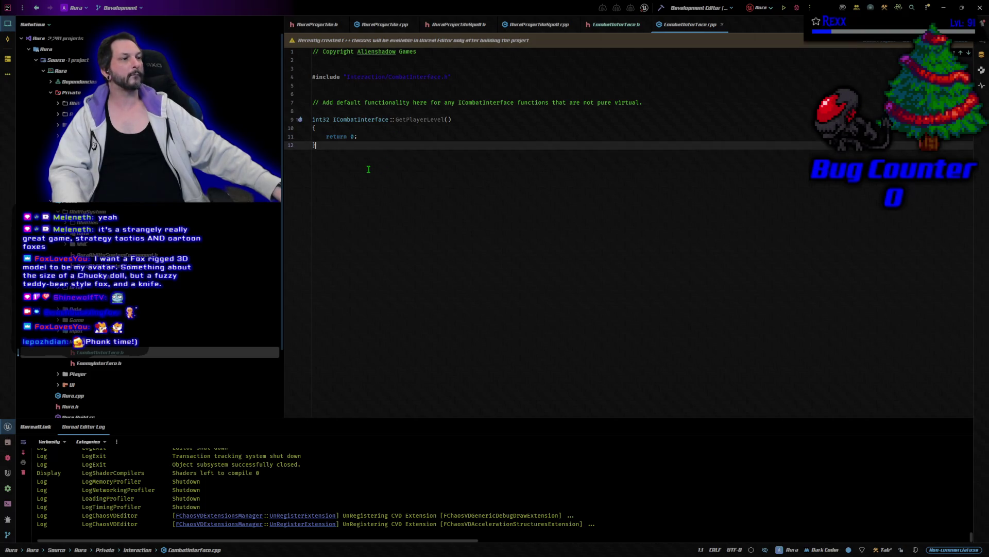
Add a GetCombatSocketLocation stub returning FVector() to CombatInterface.cpp, checking the header declaration.
key(Return)
key(Return)
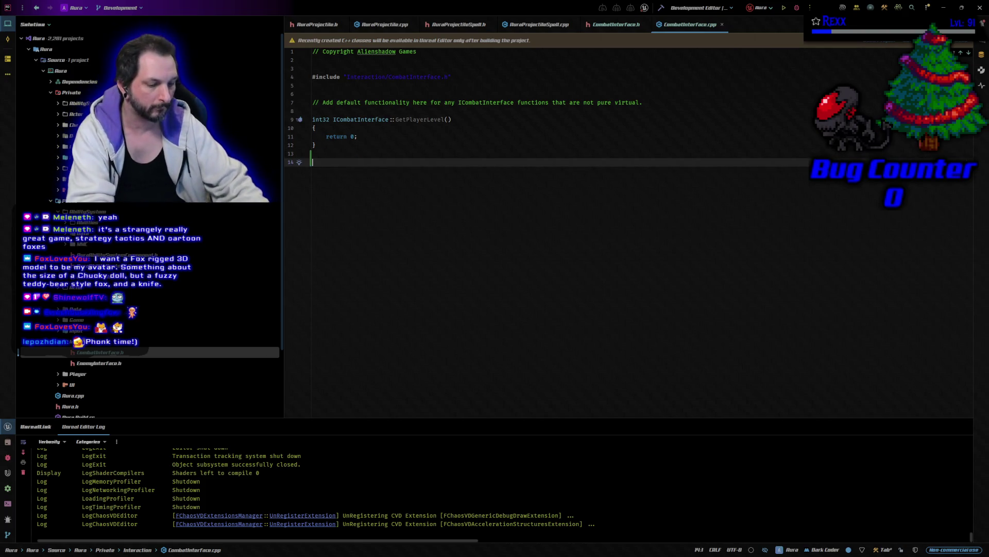
key(ctrl+v)
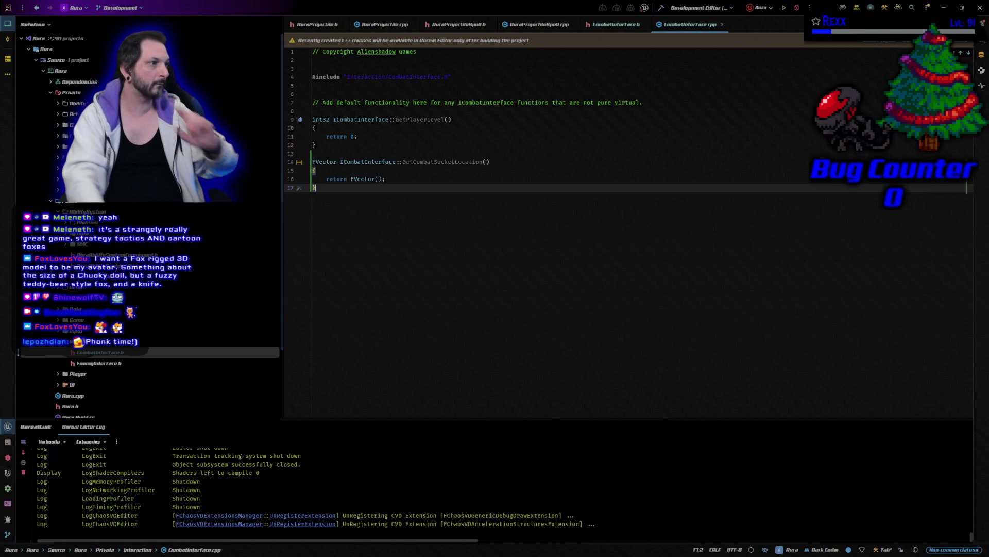
click(616, 24)
click(461, 249)
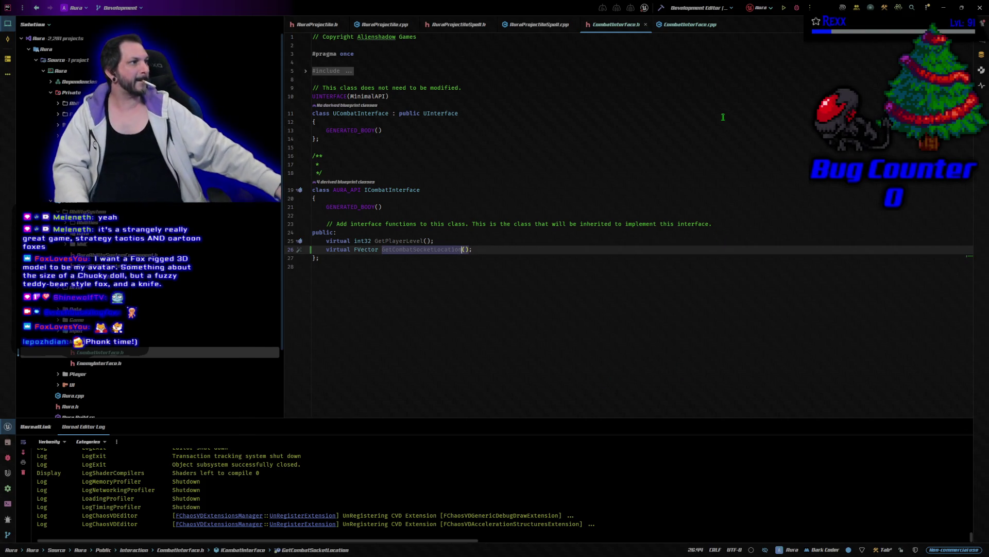
click(691, 25)
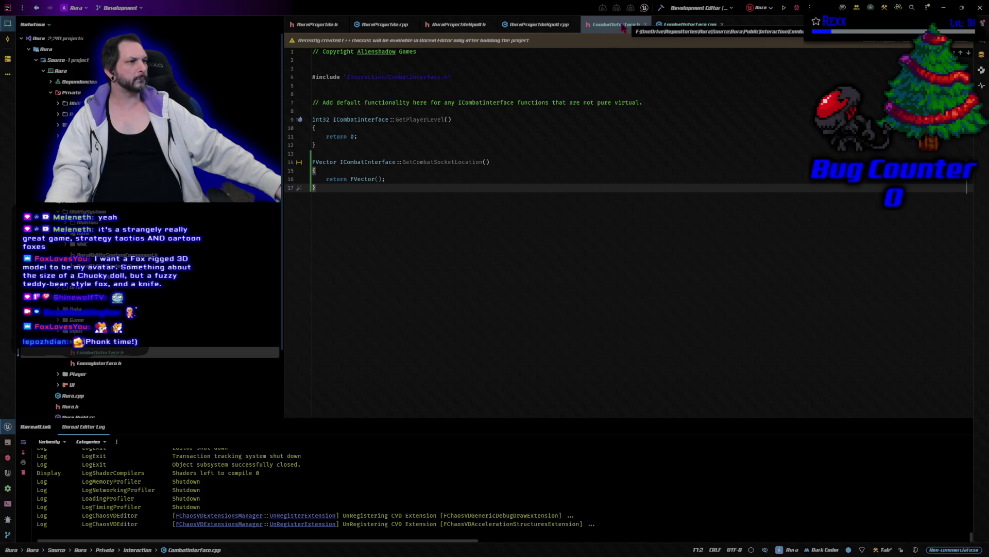
Compare CombatInterface.h with its implementation once more, then open AuraCharacterBase.h.
click(624, 28)
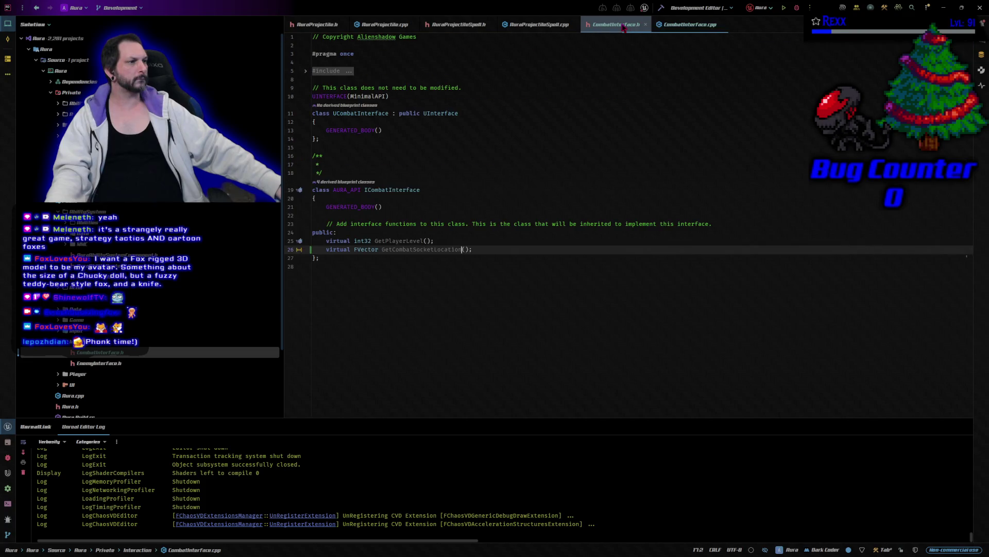
click(505, 266)
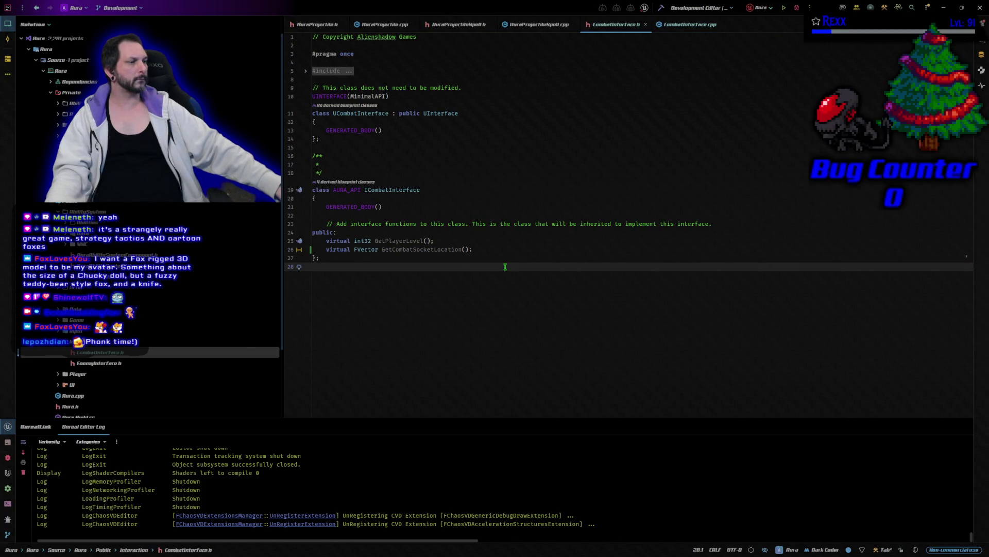
click(687, 33)
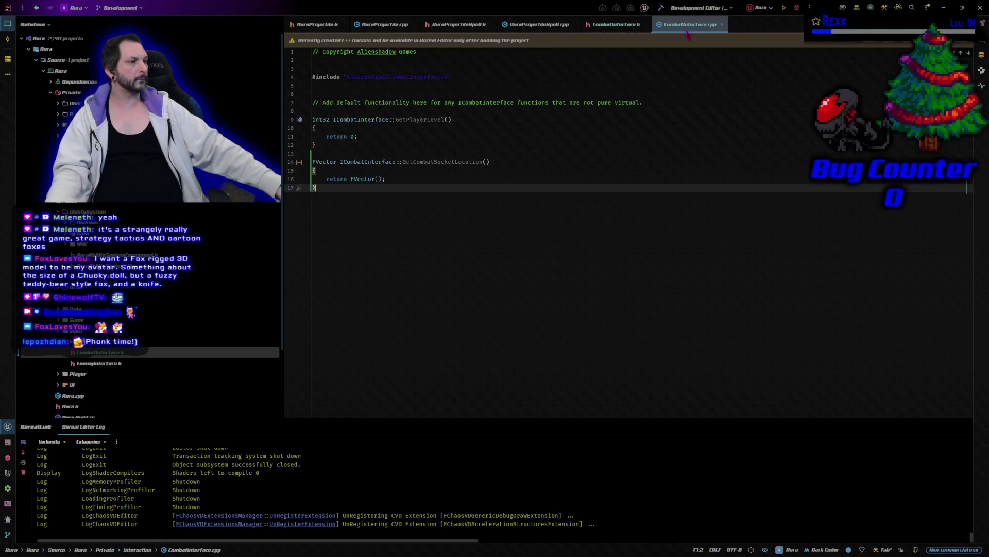
click(616, 25)
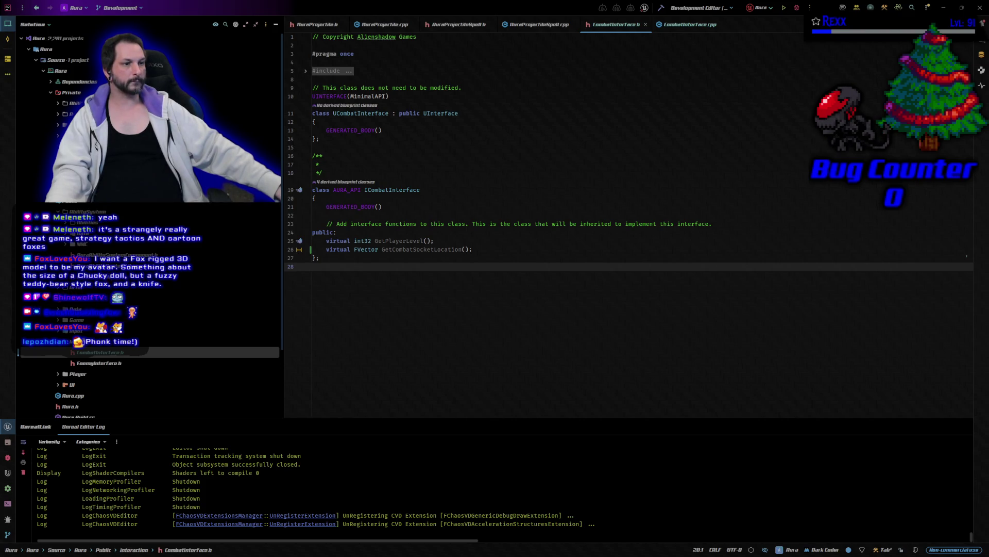
scroll(149, 309, up, 1)
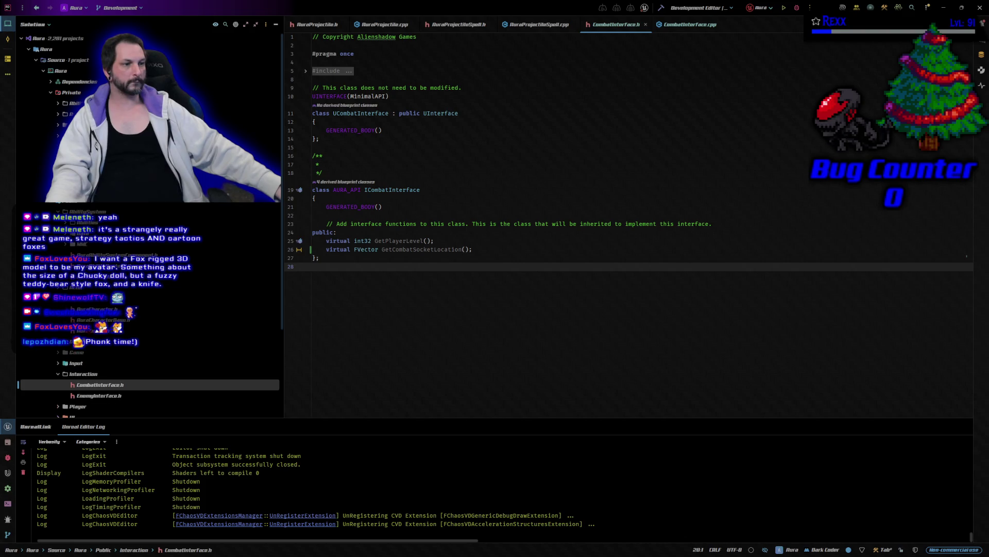
double_click(98, 320)
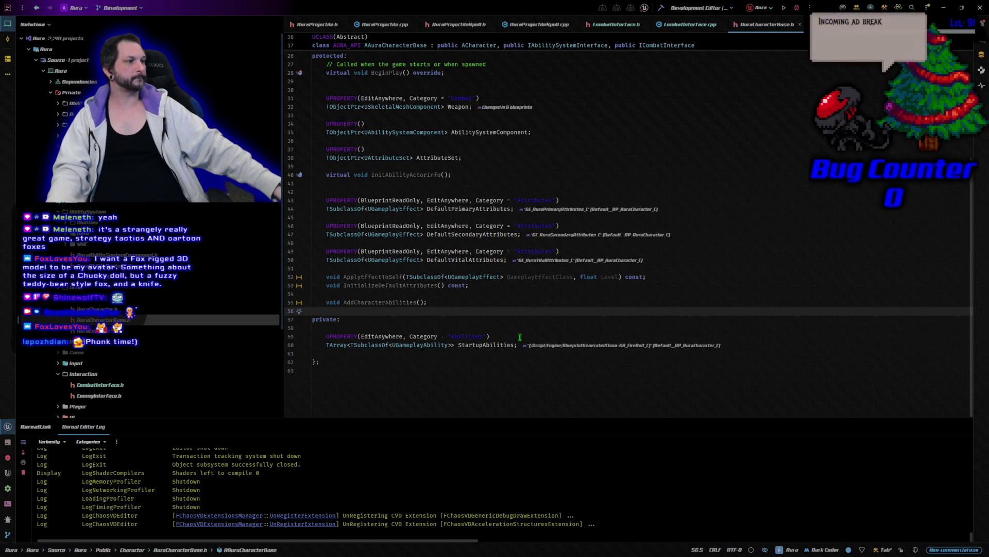
Review the WeaponTipSocketName property and GetCombatSocketLocation override in AuraCharacterBase.h, then go to AuraProjectileSpell.cpp.
scroll(523, 396, up, 3)
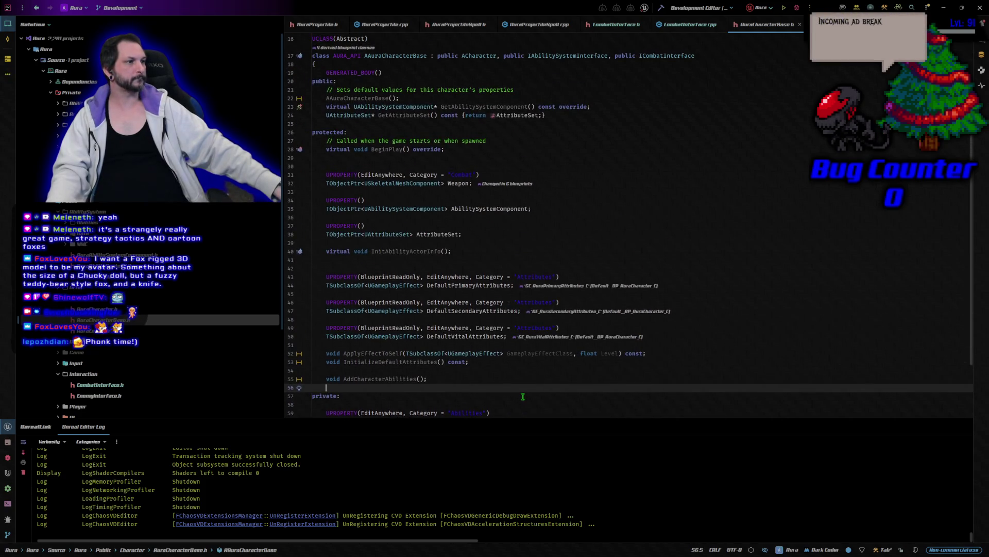
scroll(523, 397, up, 4)
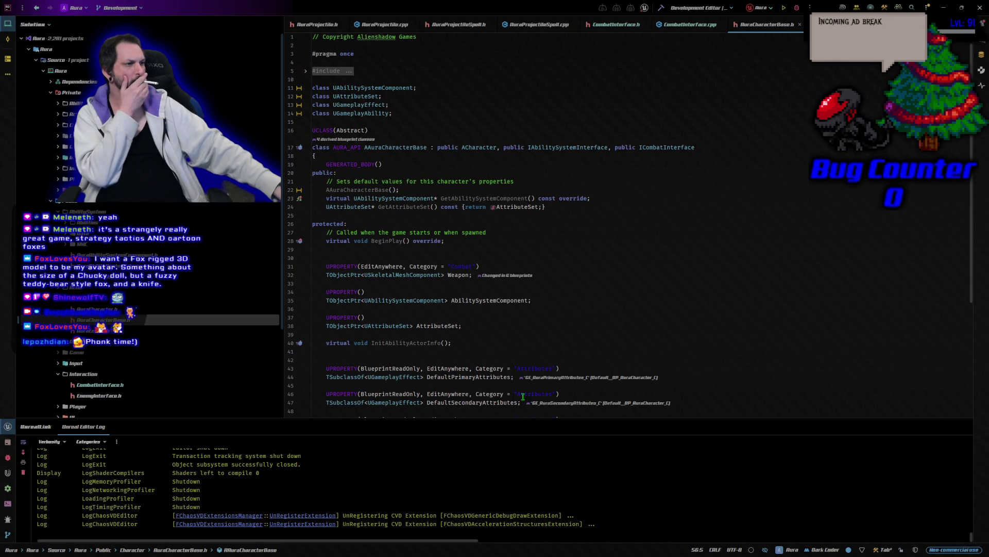
scroll(542, 253, down, 2)
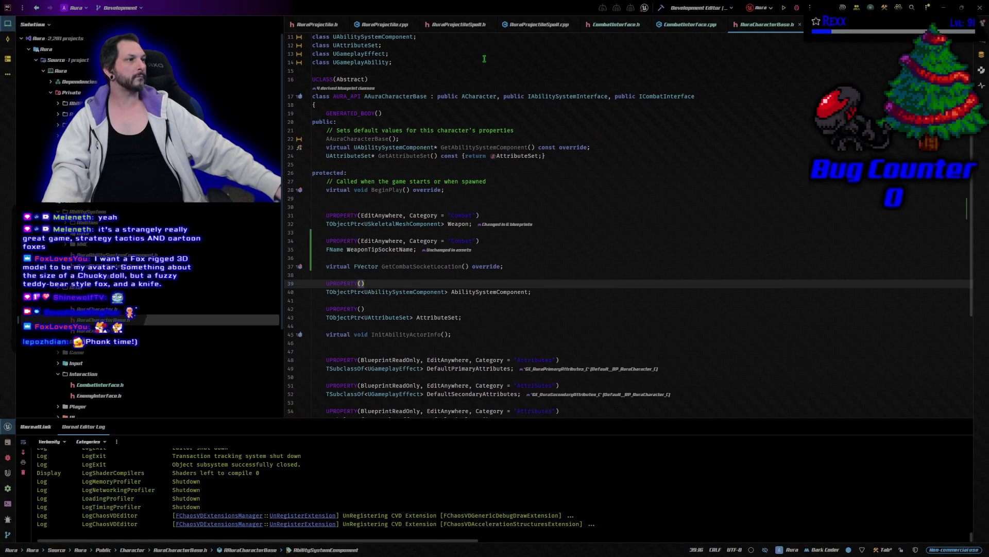
click(536, 26)
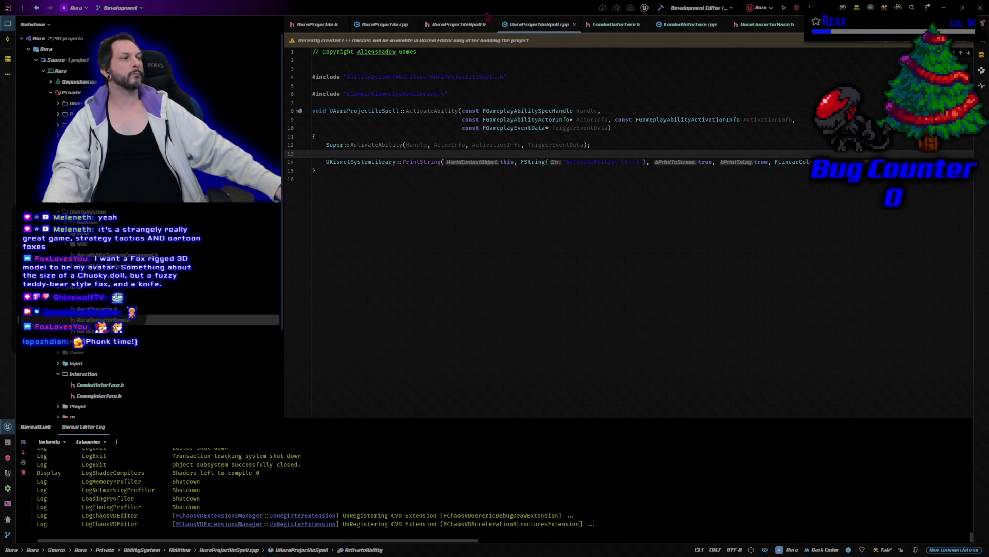
Swap the Kismet include for AuraProjectile/CombatInterface includes and PrintString for projectile-spawning code.
drag(448, 95, 312, 94)
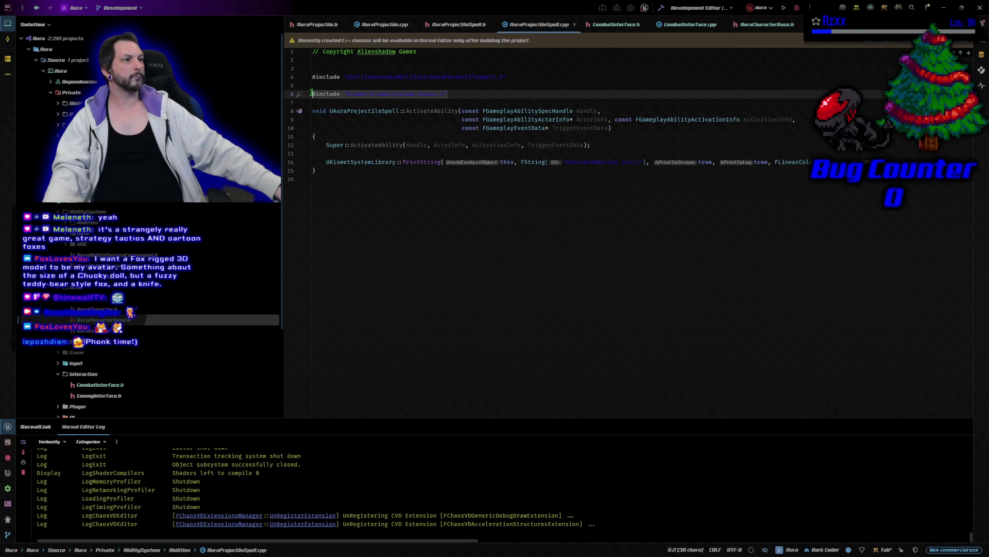
text(#include "Actor/AuraProjectile.h" #include "Interaction/CombatInterface.h")
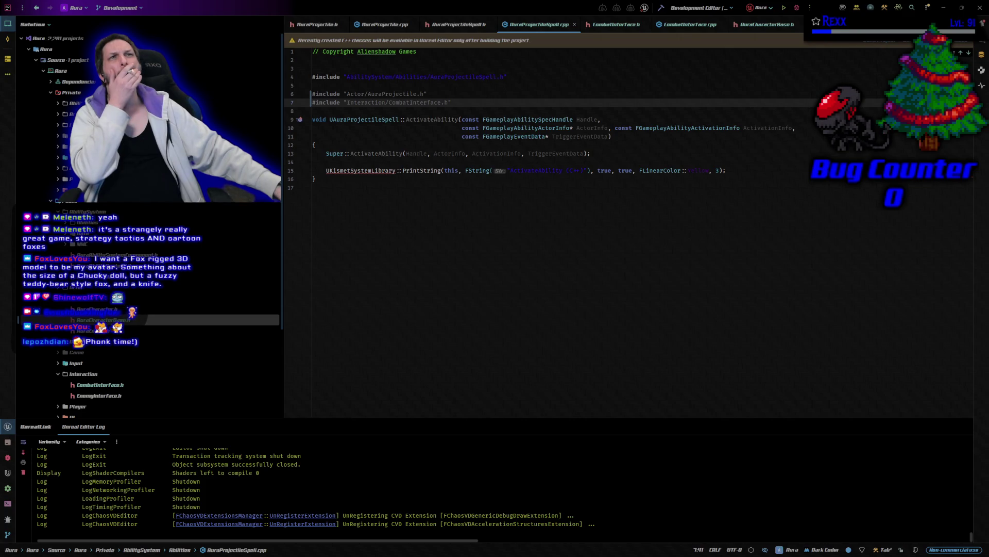
mouse_move(324, 170)
mouse_down()
mouse_move(322, 177)
mouse_move(691, 192)
mouse_move(731, 172)
mouse_up()
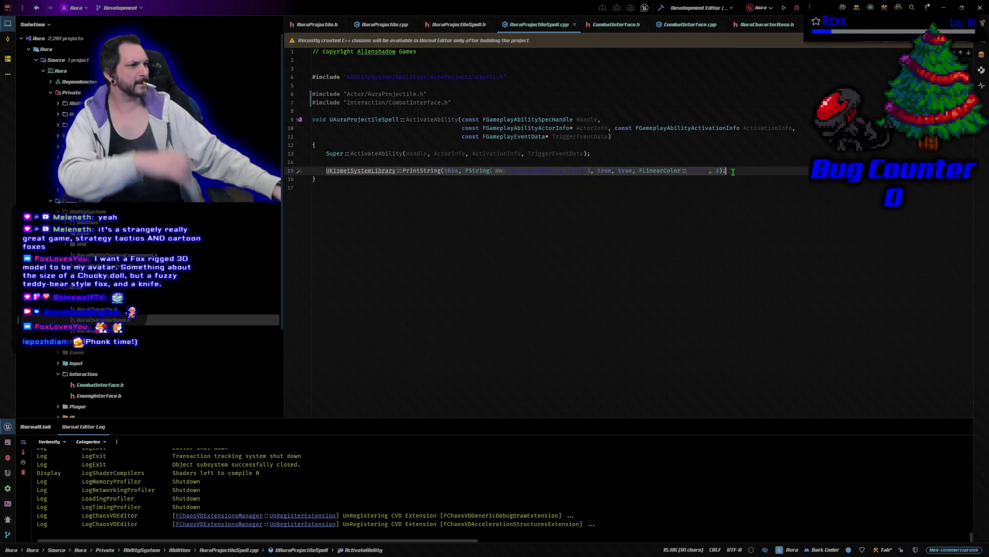
key(ctrl+v)
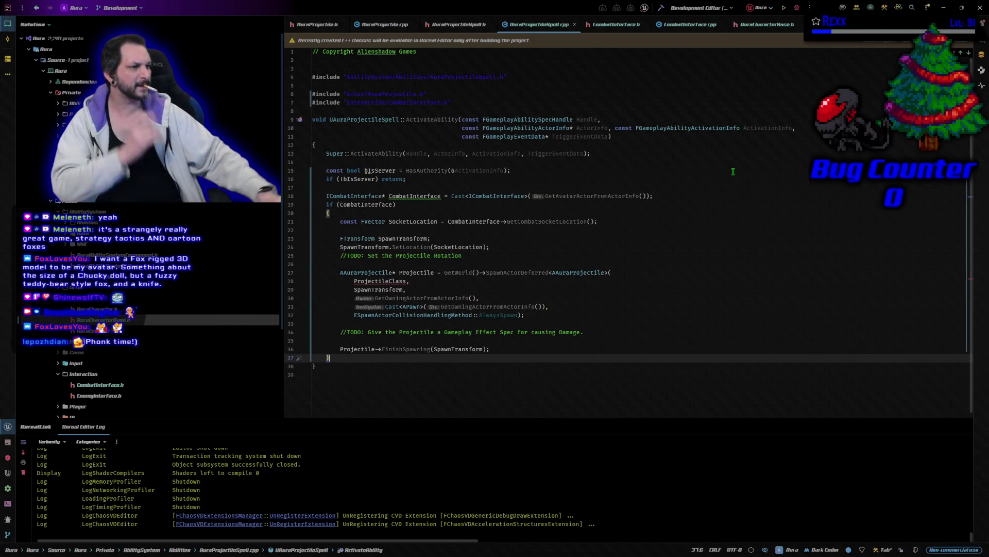
click(434, 281)
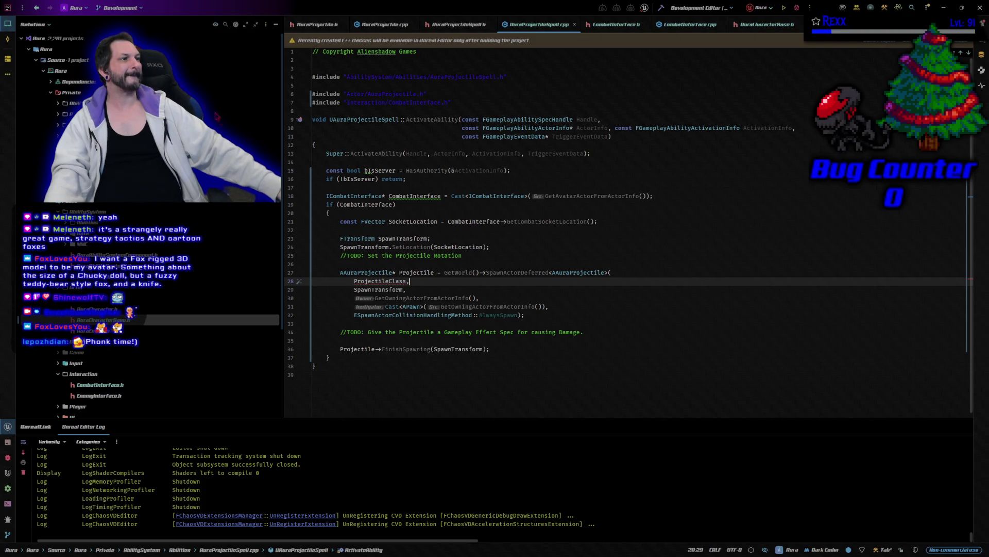
click(387, 26)
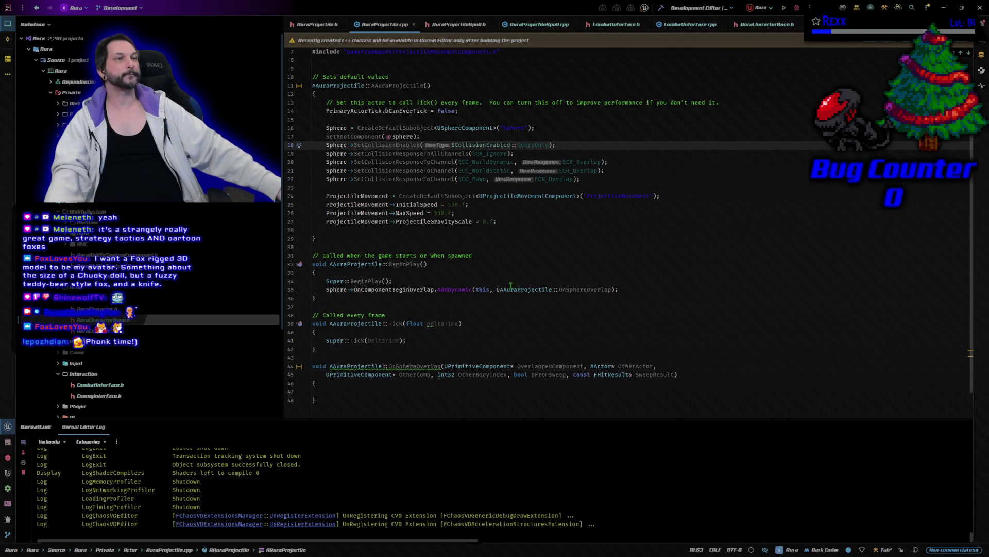
Set bReplicates = true after the tick setting in the AuraProjectile constructor.
click(469, 111)
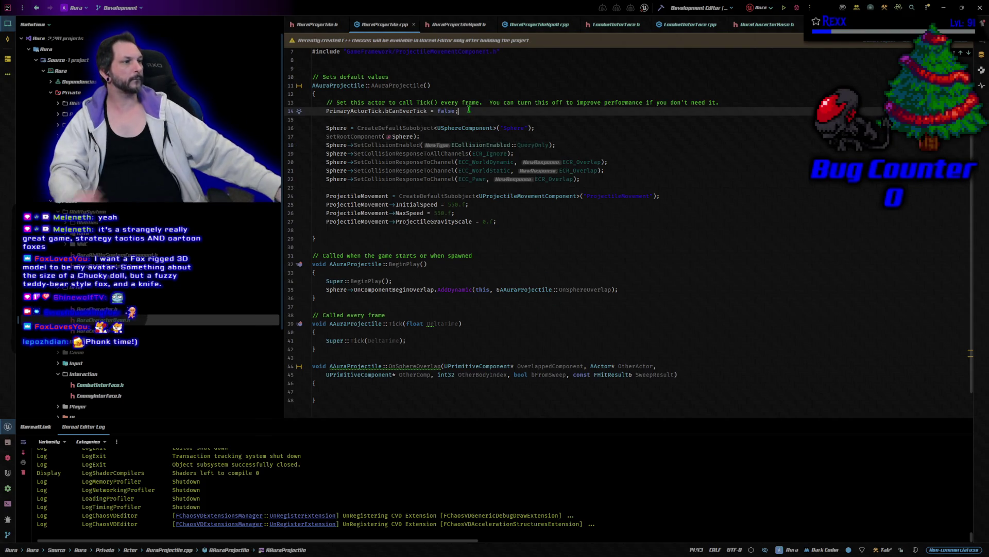
key(Return)
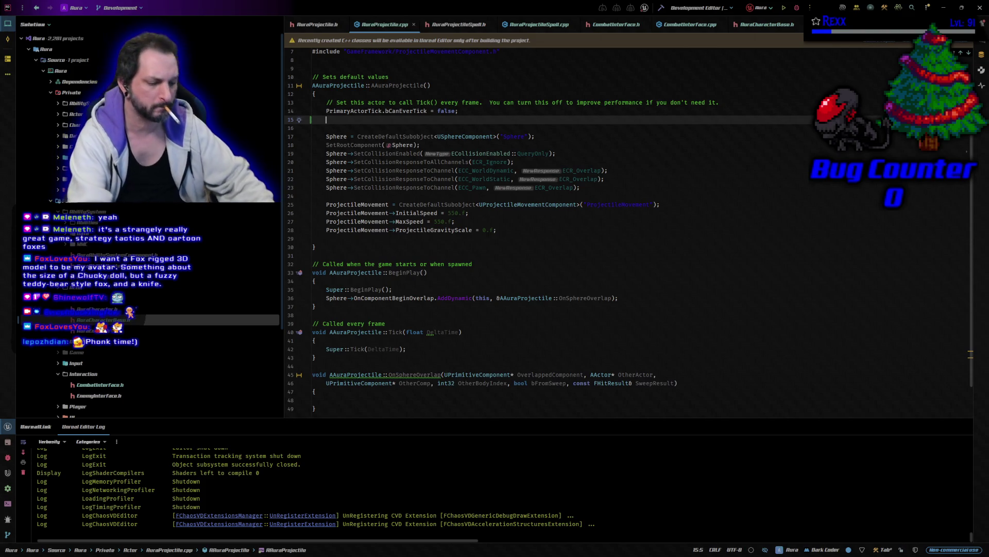
text(bRepl)
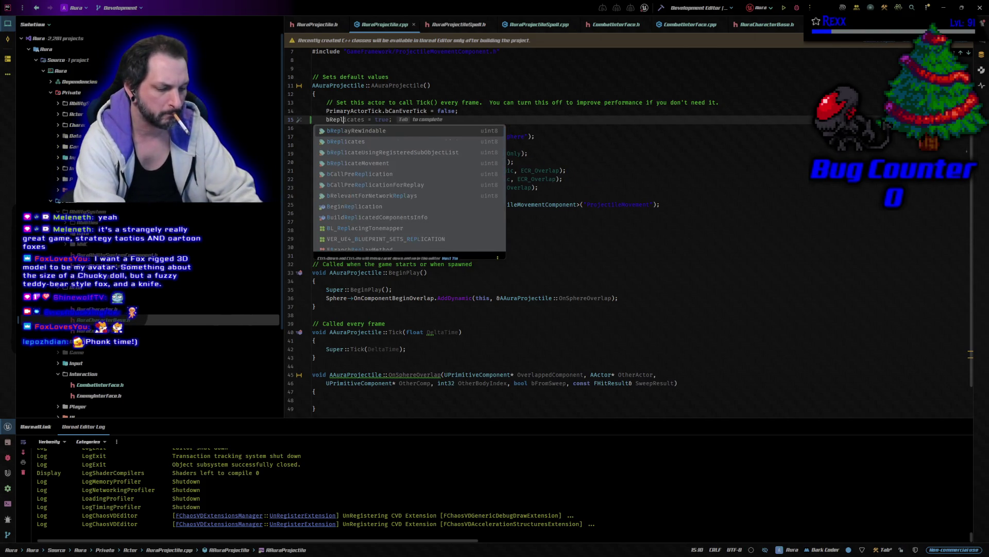
key(Tab)
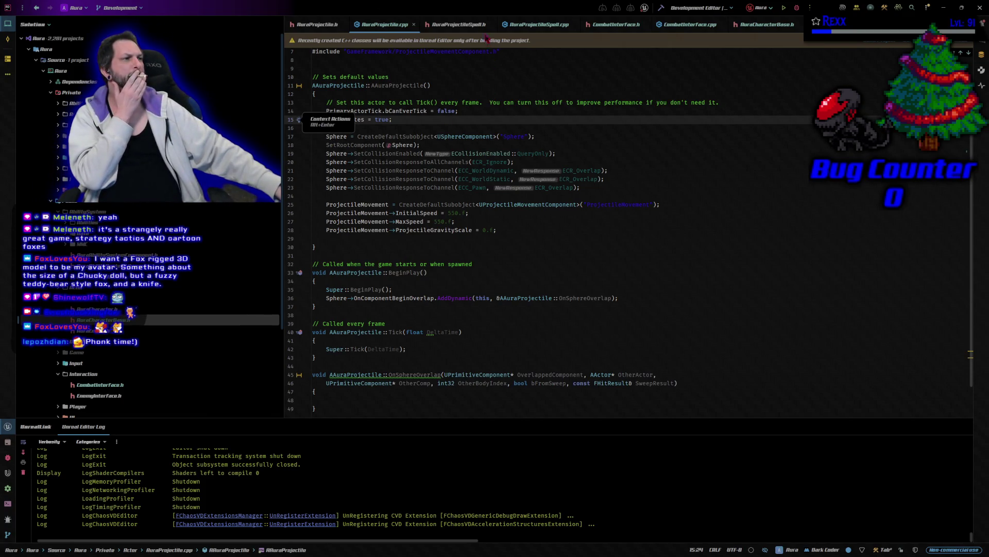
click(456, 24)
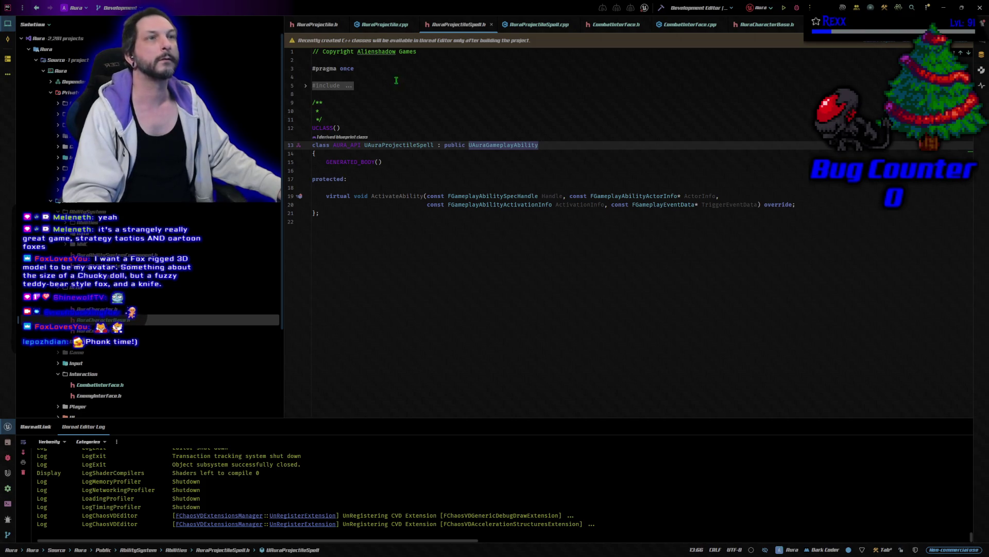
Forward-declare 'class AAuraProjectile;' below the includes in AuraProjectileSpell.h.
click(362, 93)
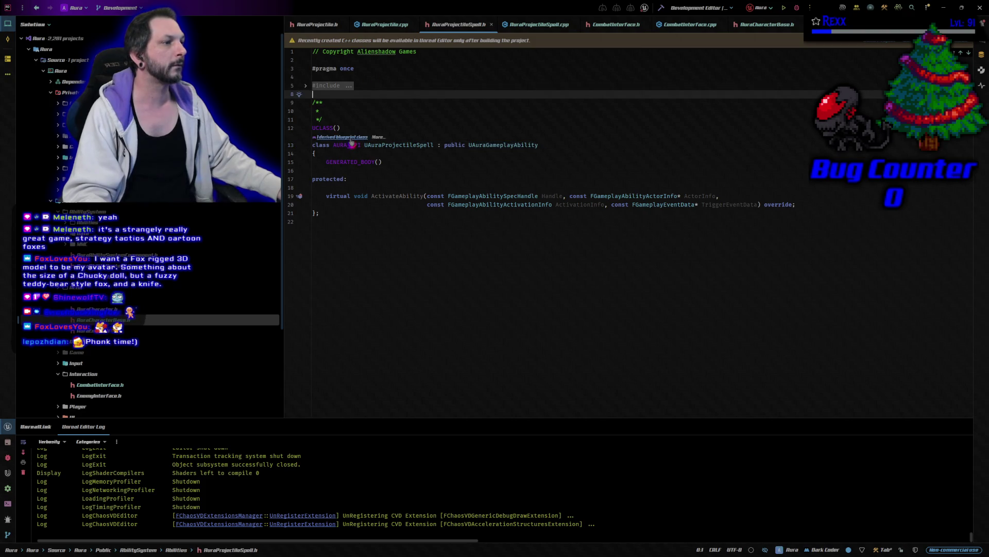
key(Return)
key(Return)
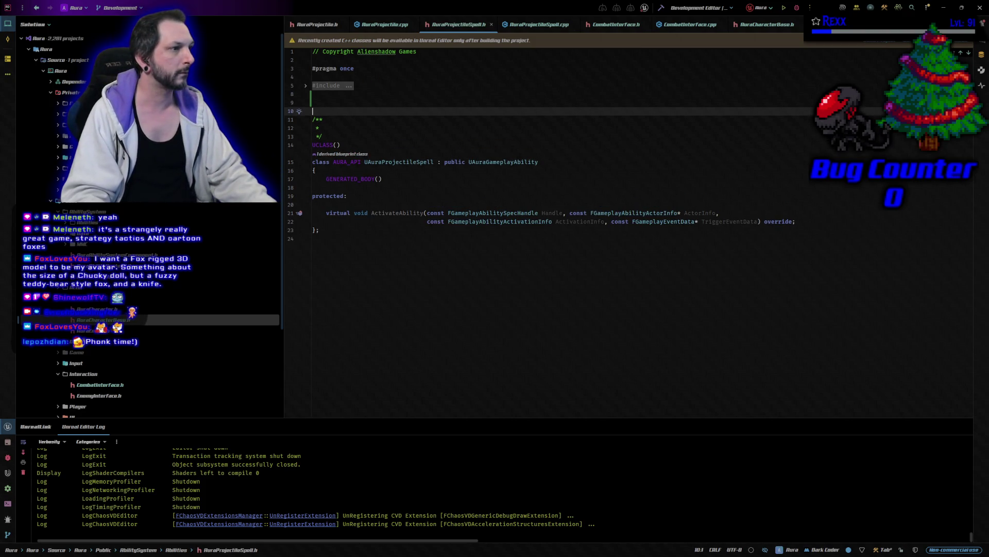
text(cla)
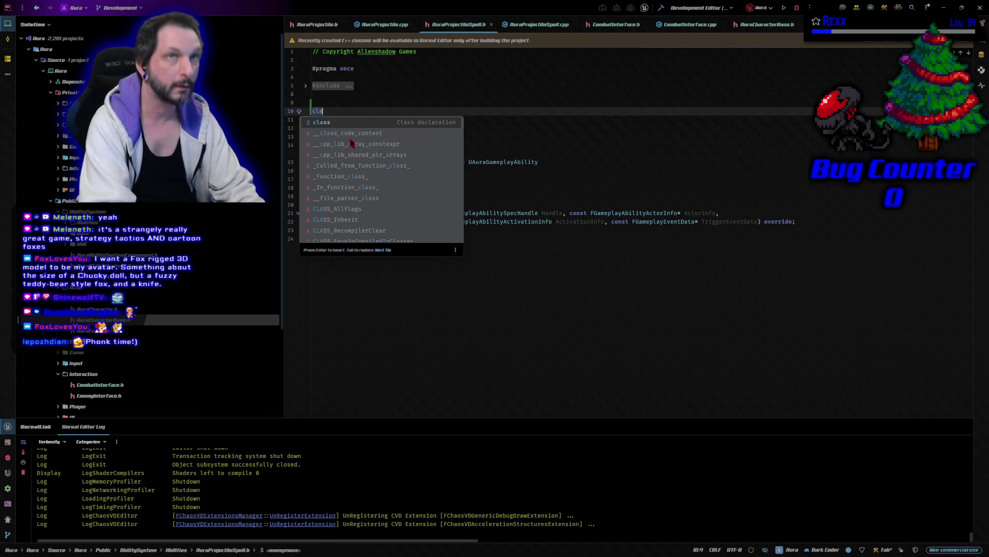
text(ss AA)
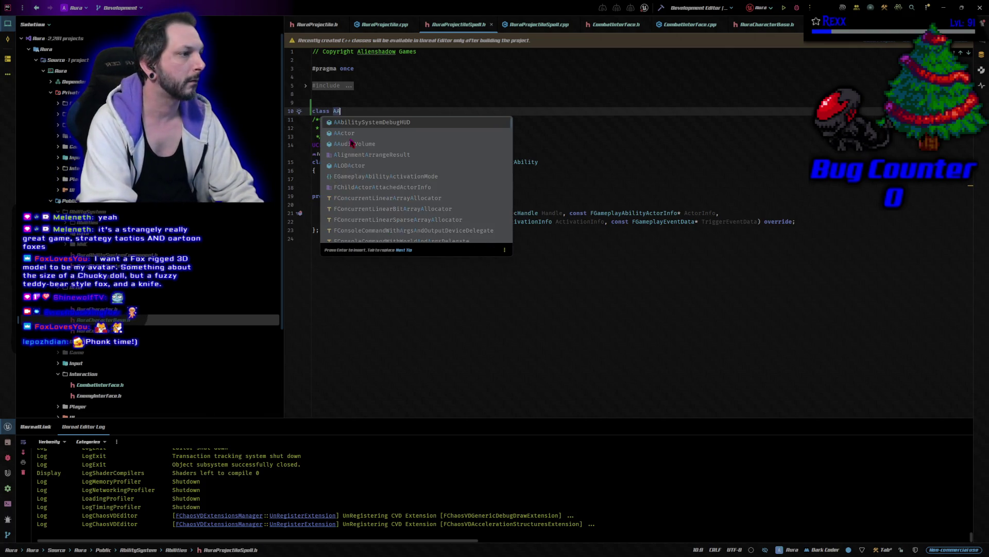
text(uraP)
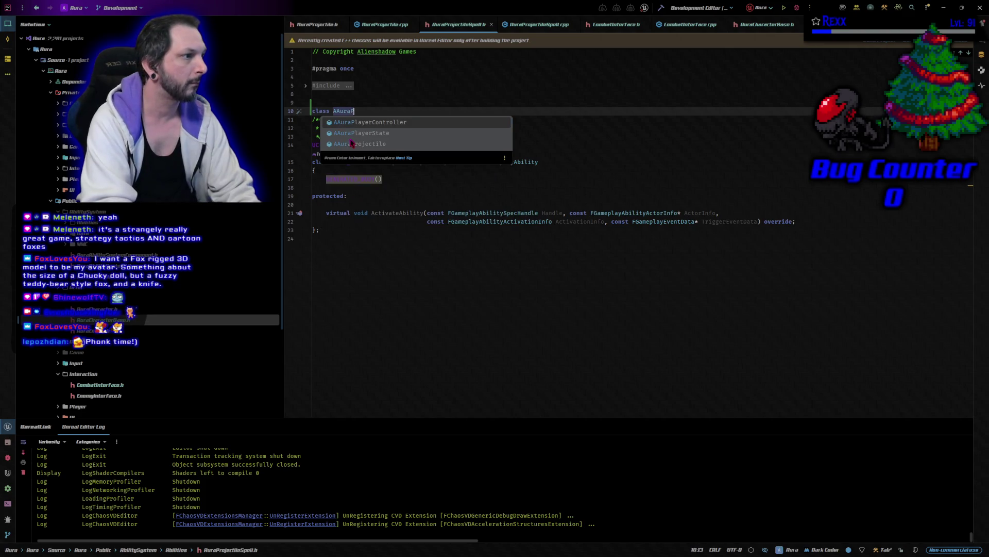
text(r)
key(Return)
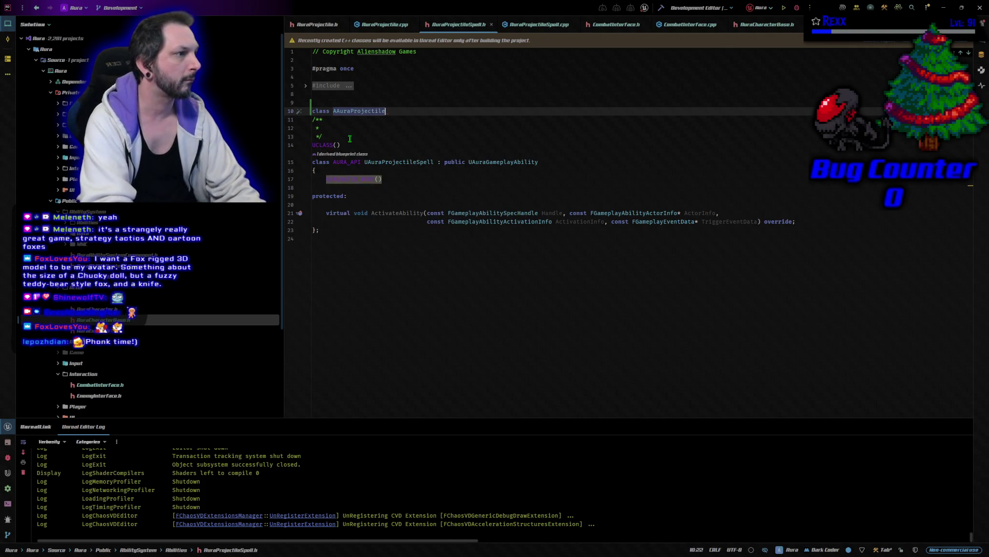
text(;)
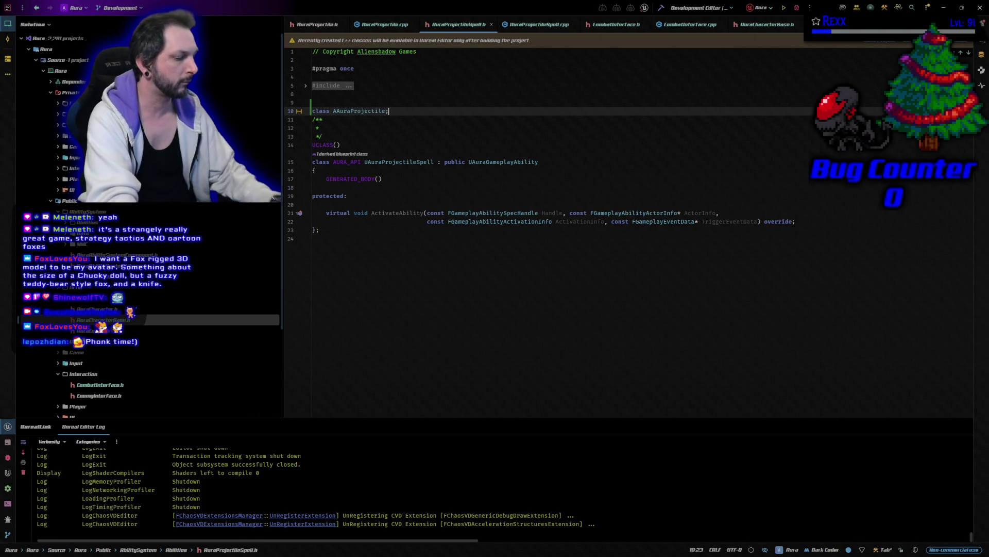
key(Return)
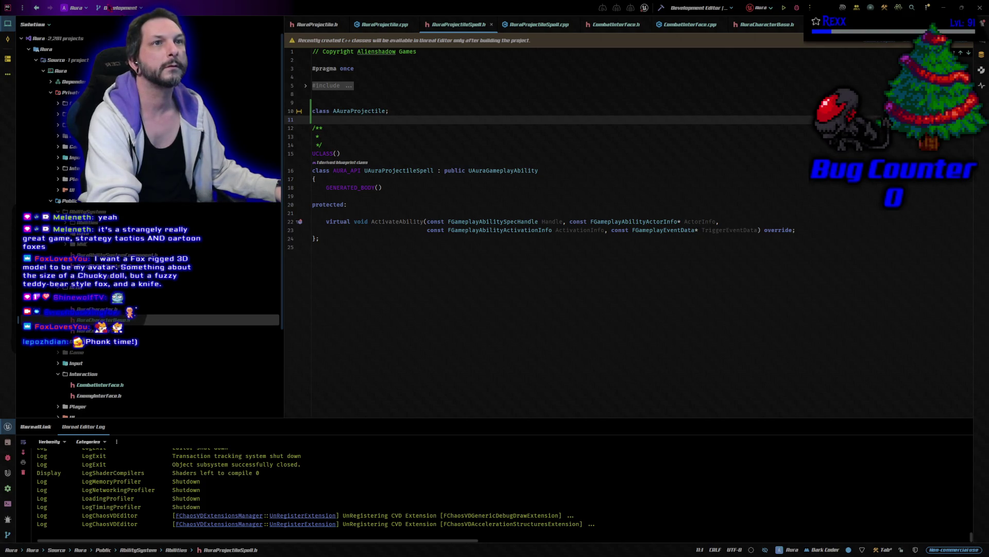
Add an EditAnywhere, BlueprintReadOnly TSubclassOf<AAuraProjectile> ProjectileClass property after ActivateAbility.
click(819, 230)
key(Return)
key(Return)
text(UPROPERTY(EditAnywhere, BlueprintReadOnly) TSubclassOf<AAuraProjectile> ProjectileClass;)
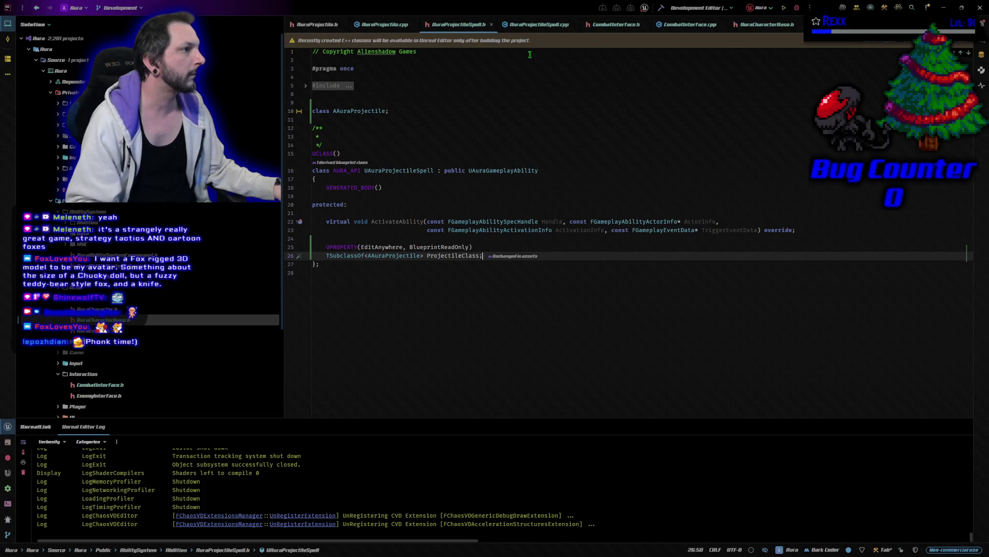
click(541, 30)
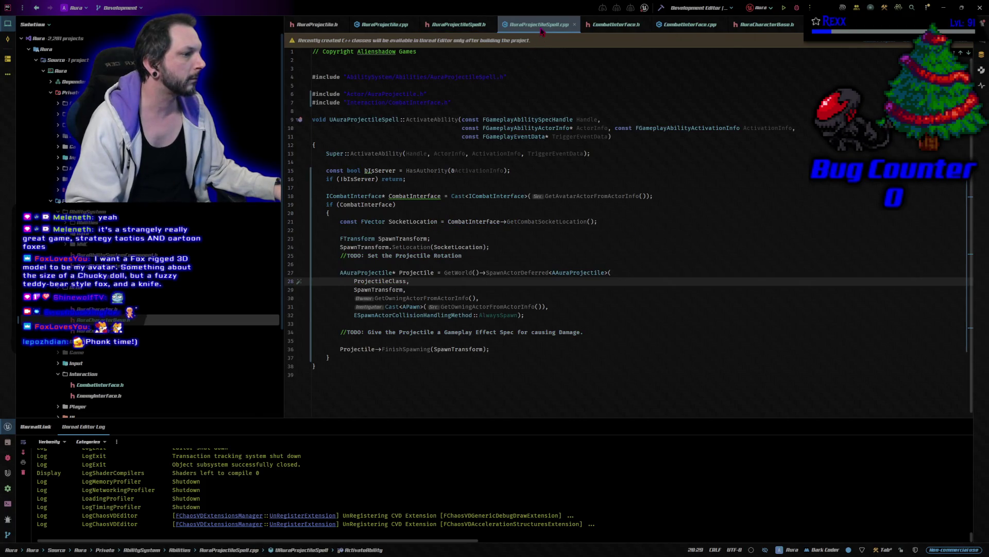
Look over the projectile spell header, AuraProjectile.cpp and AuraProjectileSpell.cpp.
click(462, 29)
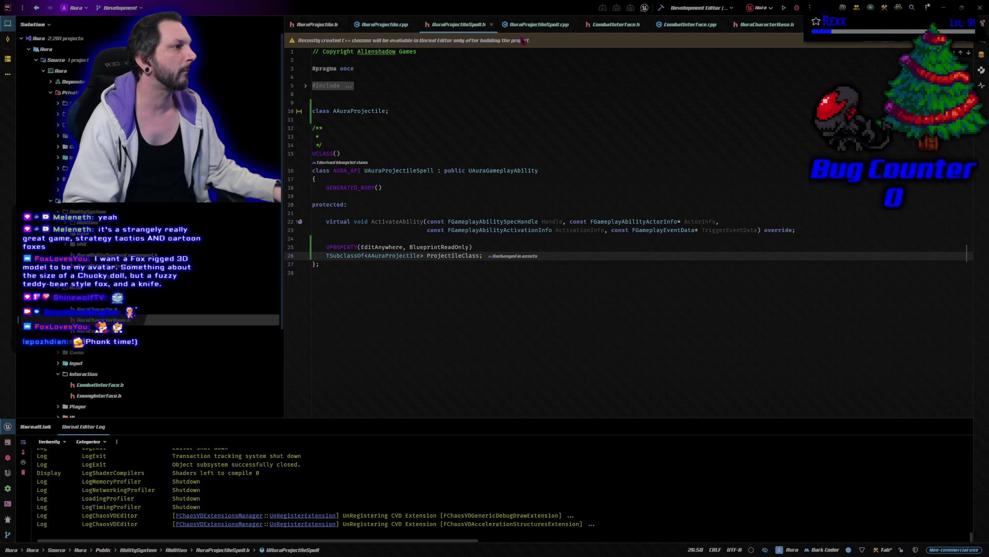
click(383, 26)
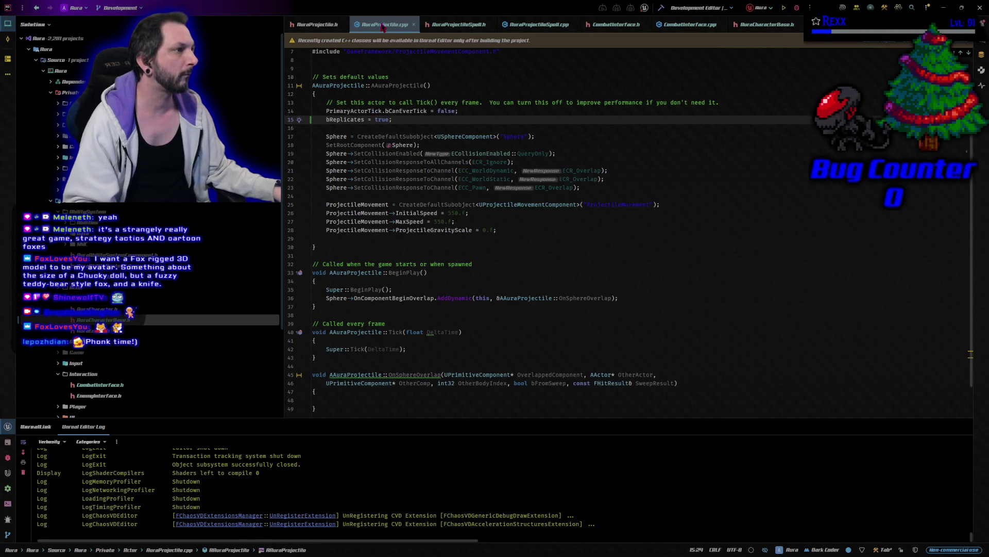
click(463, 26)
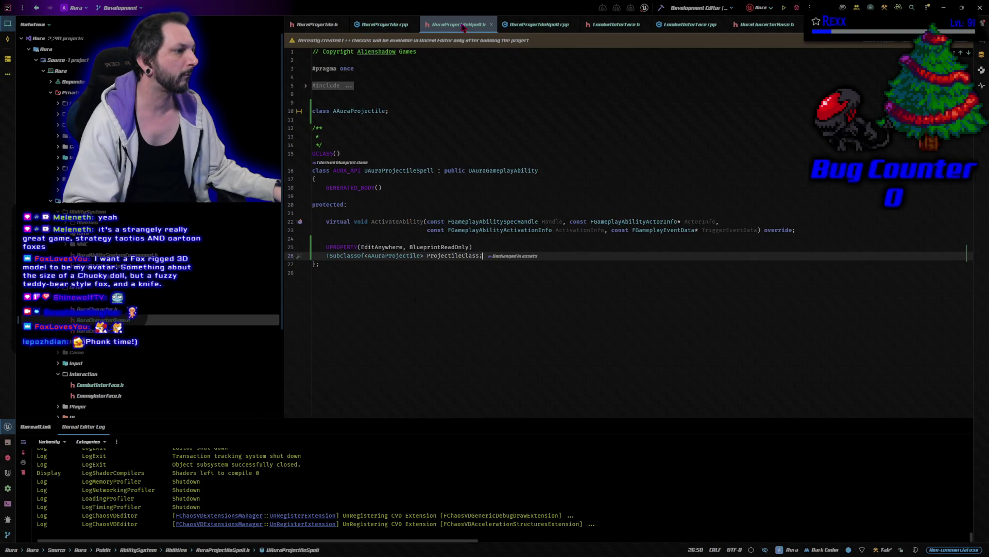
click(533, 26)
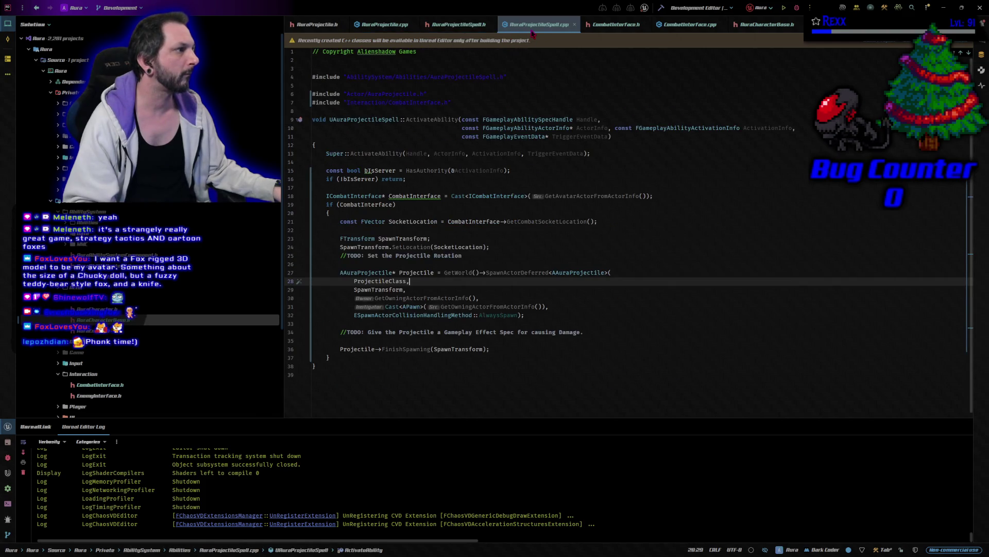
Build the project, then rebuild and run to launch Unreal Editor, reopening previous asset editors.
click(661, 8)
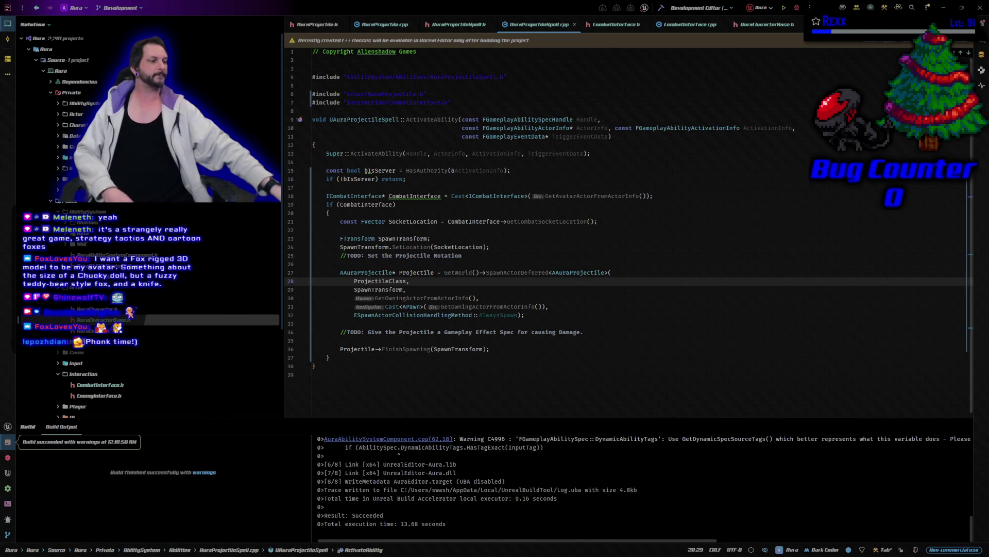
key(ctrl+shift+b)
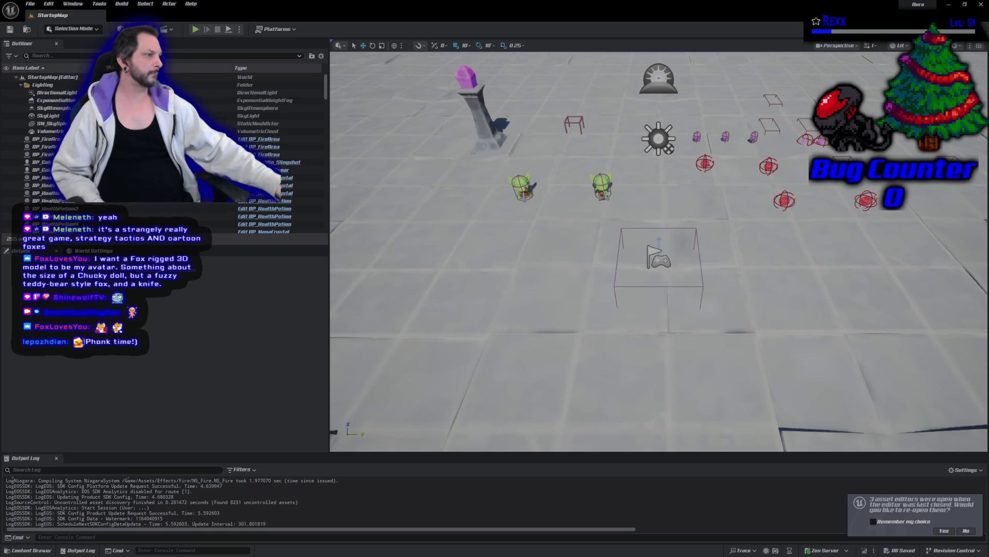
click(945, 531)
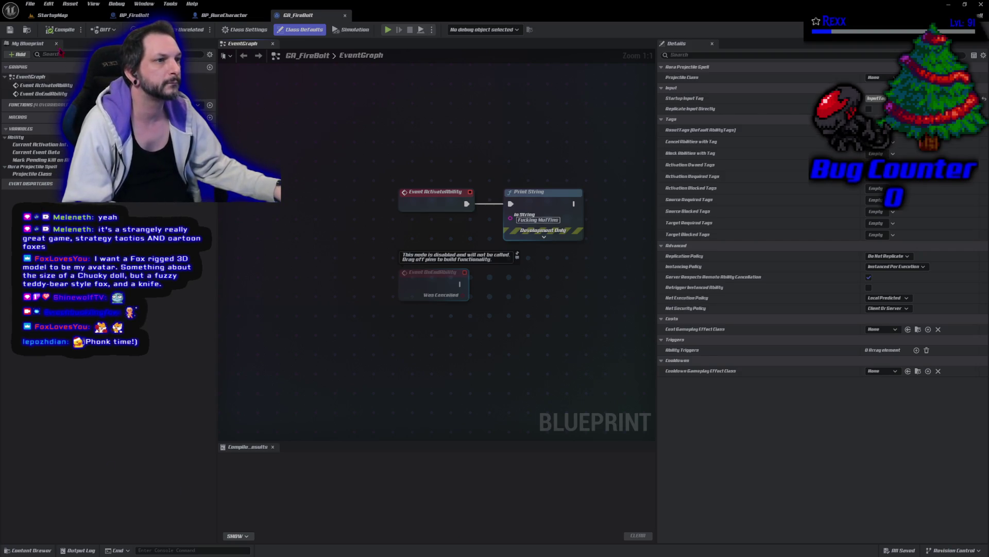
Play the StartupMap level and move the character to test the fire bolt.
click(53, 17)
click(196, 30)
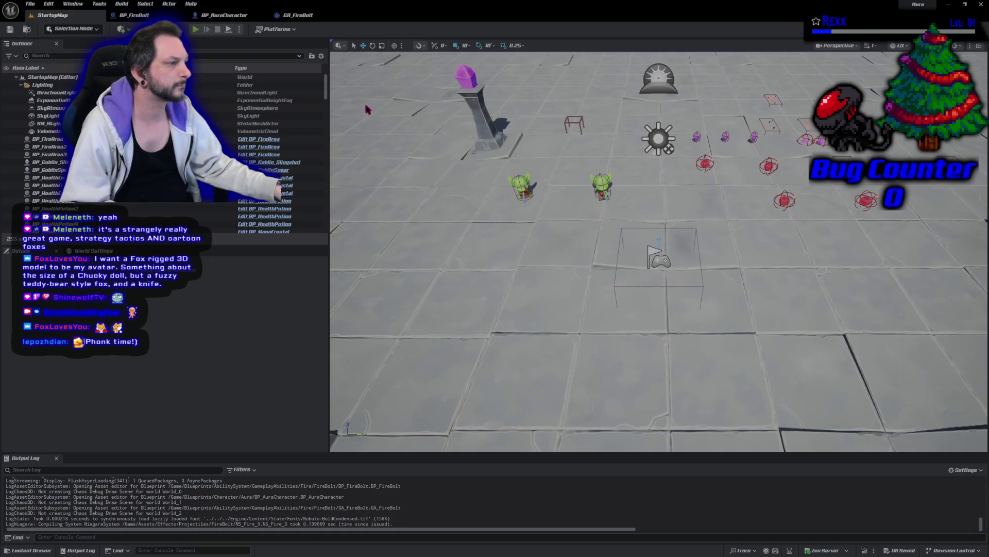
click(692, 406)
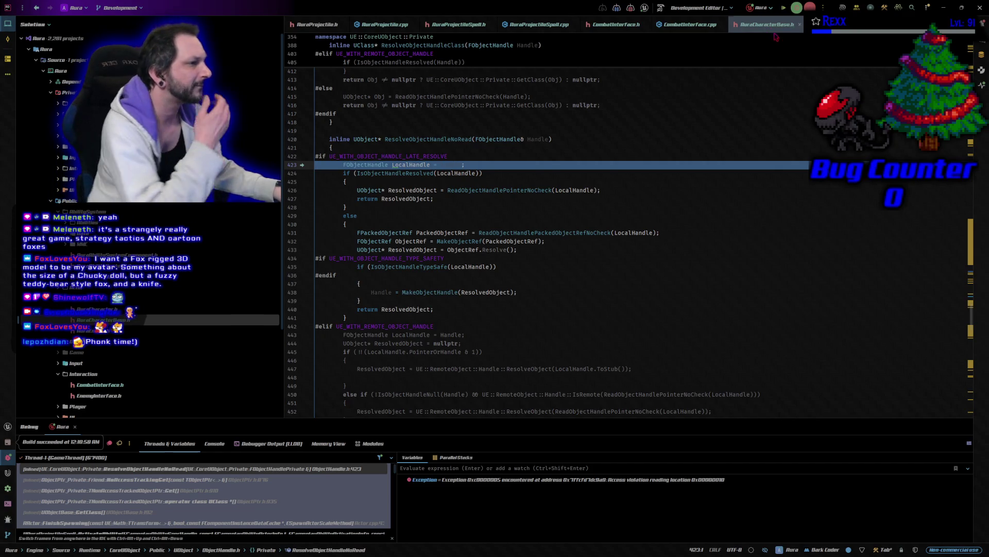
Stop the crashed debug session, rebuild and relaunch the editor, and view AuraCharacterBase.cpp.
key(shift+F5)
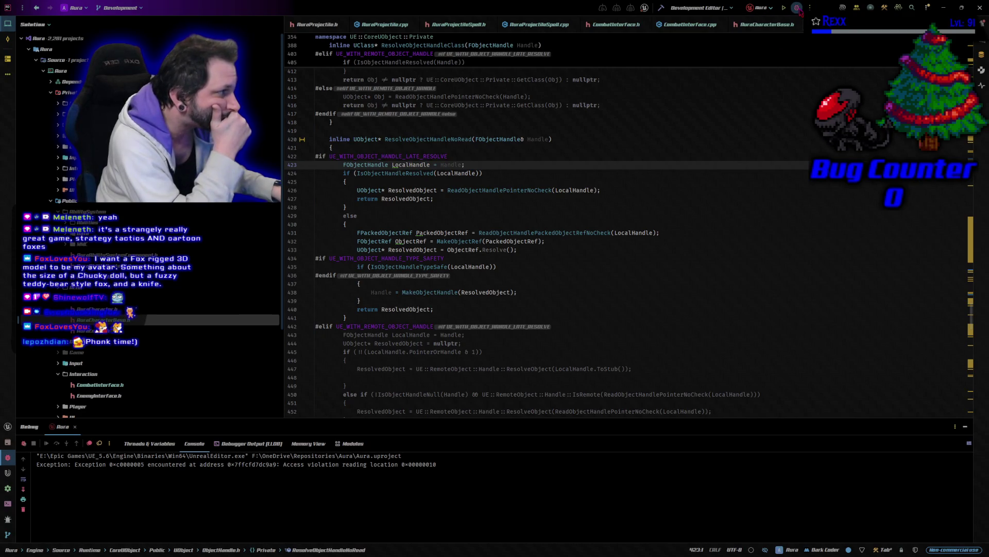
key(ctrl+F4)
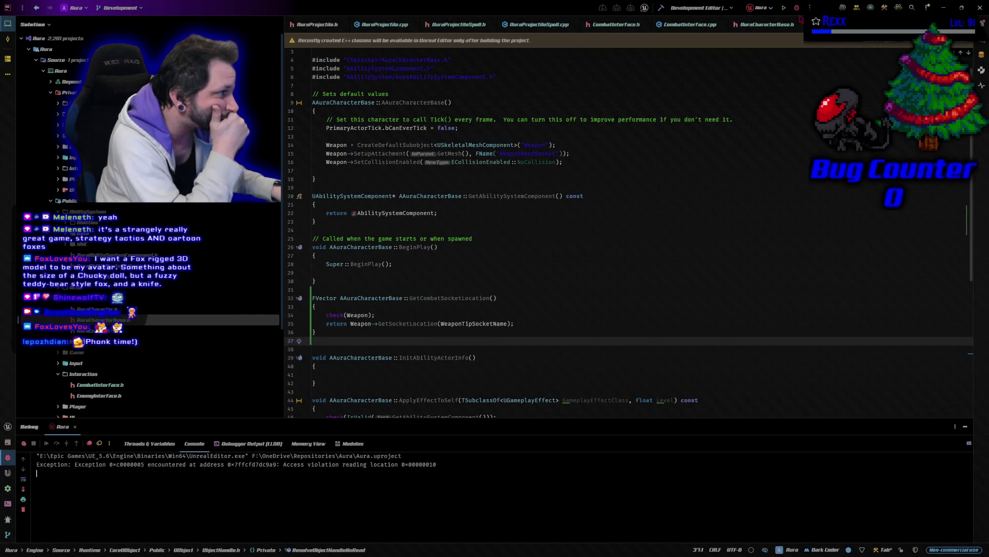
click(784, 8)
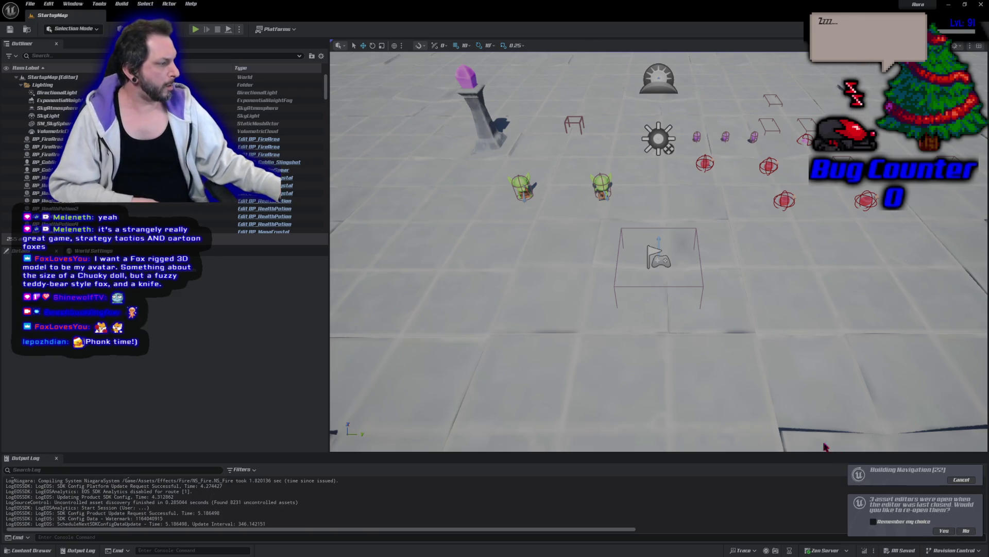
Reopen the previous FireBolt asset editors and return to Rider.
click(944, 530)
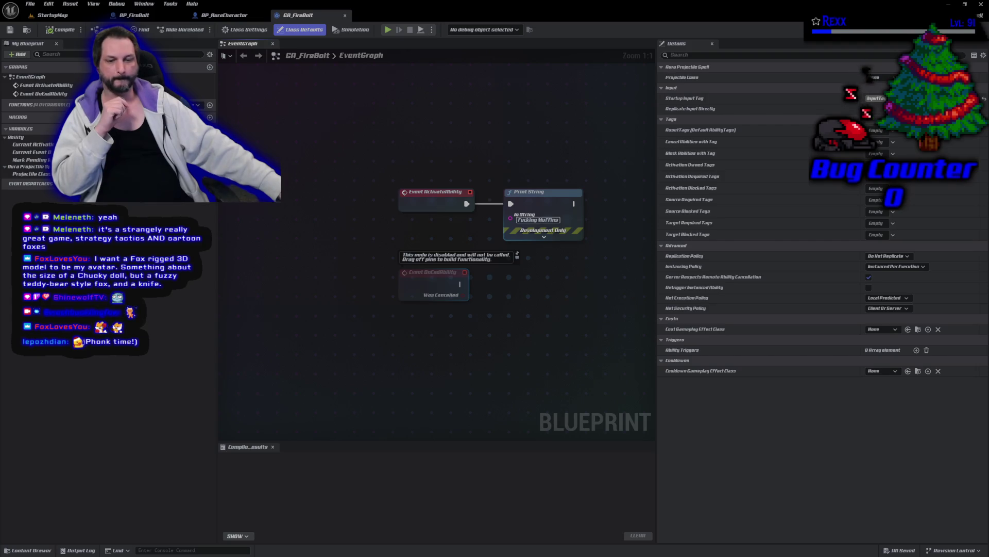
key(alt+Tab)
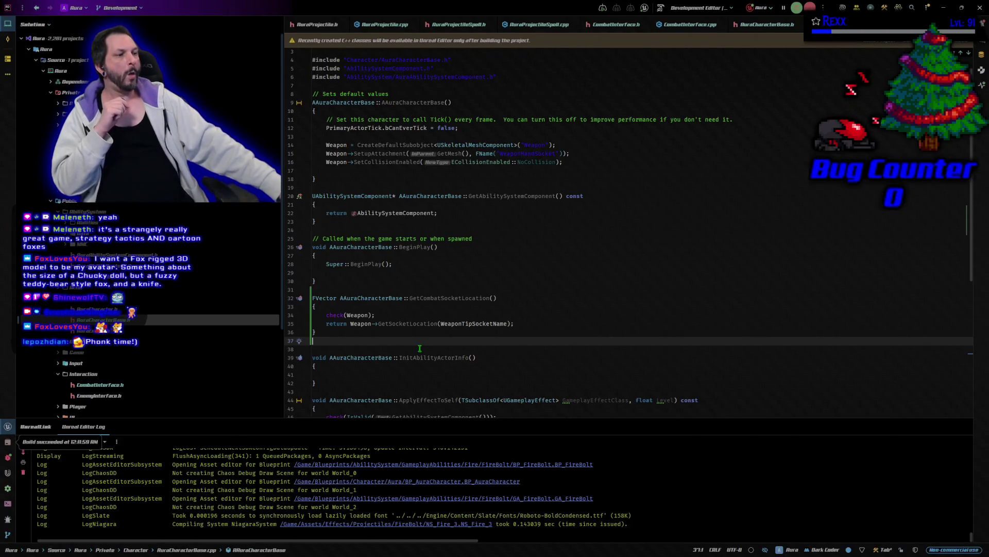